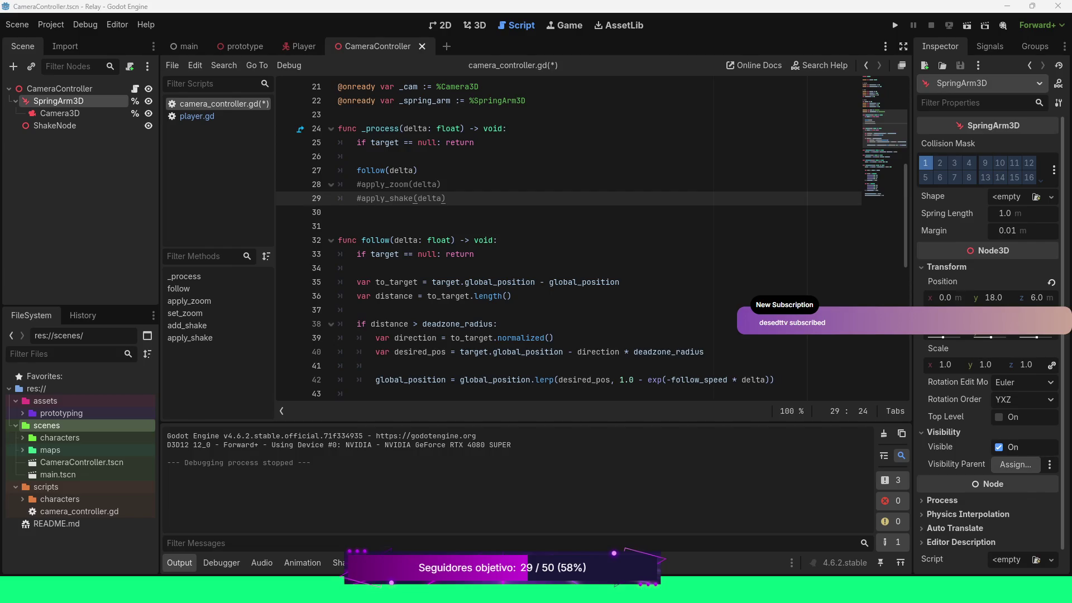
Switch from camera_controller.gd to the Player scene's player.gd script and place the cursor in its code
scroll(569, 240, "down", 1)
scroll(569, 240, "up", 3)
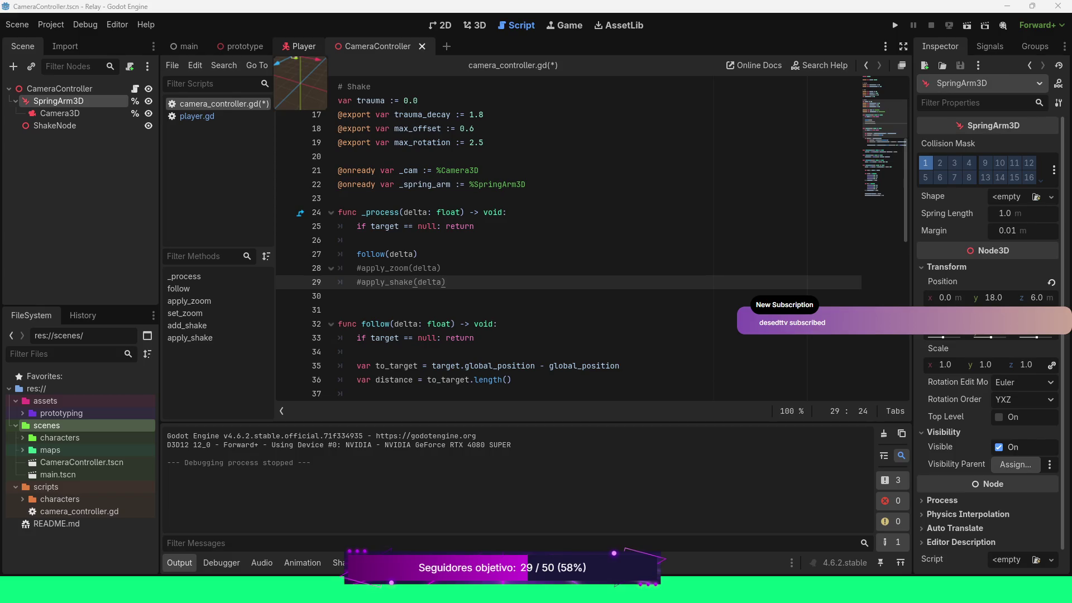
left_click(299, 46)
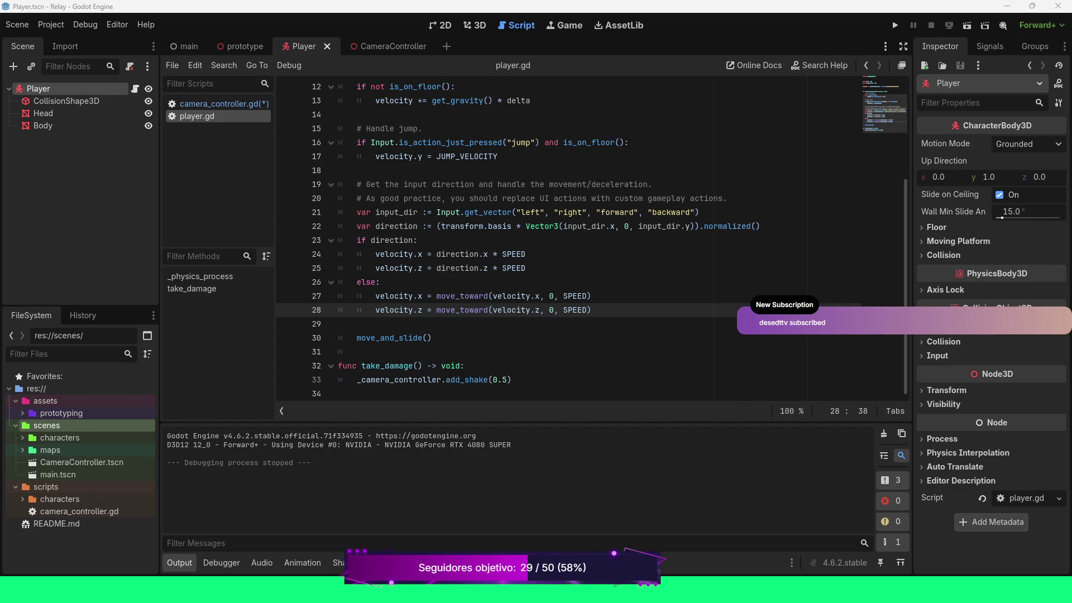
scroll(592, 239, "up", 2)
left_click(526, 351)
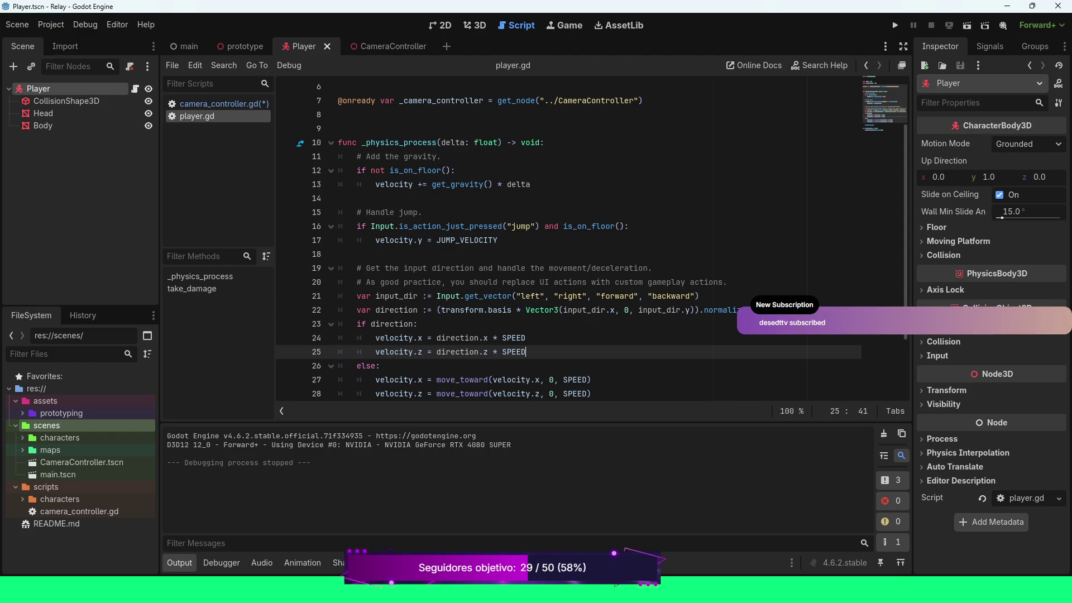
Insert blank lines above _physics_process in player.gd to make room for a new function
scroll(592, 238, "up", 2)
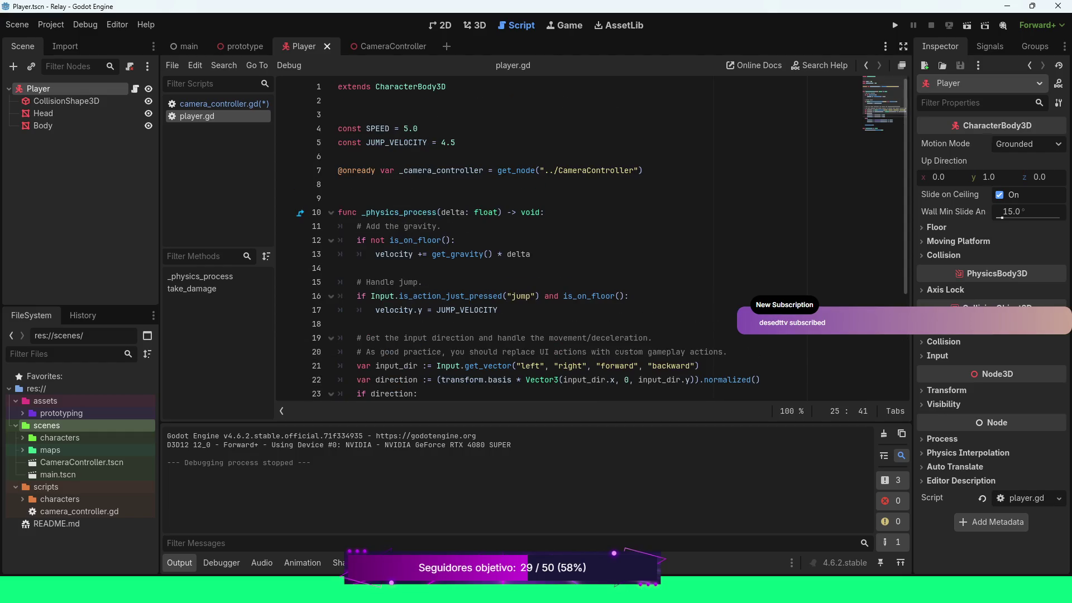
scroll(592, 238, "down", 4)
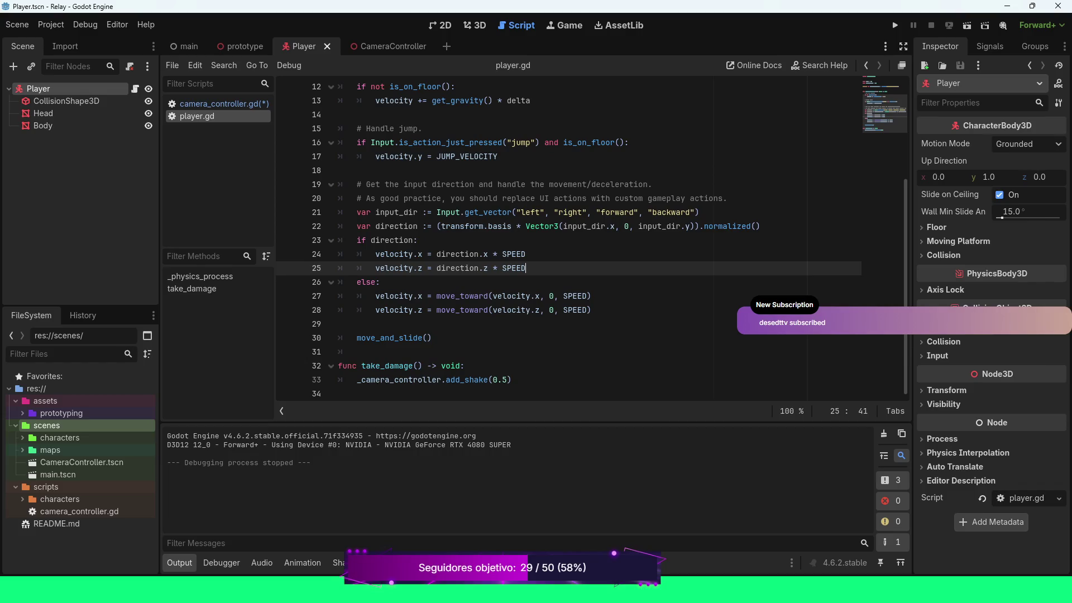
scroll(591, 238, "up", 4)
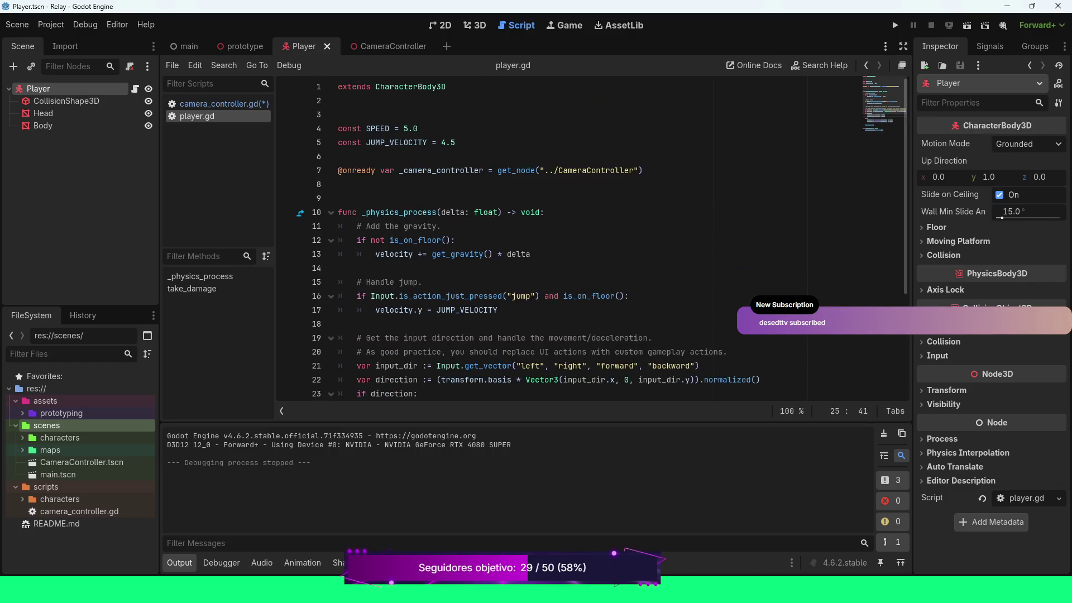
left_click(338, 198)
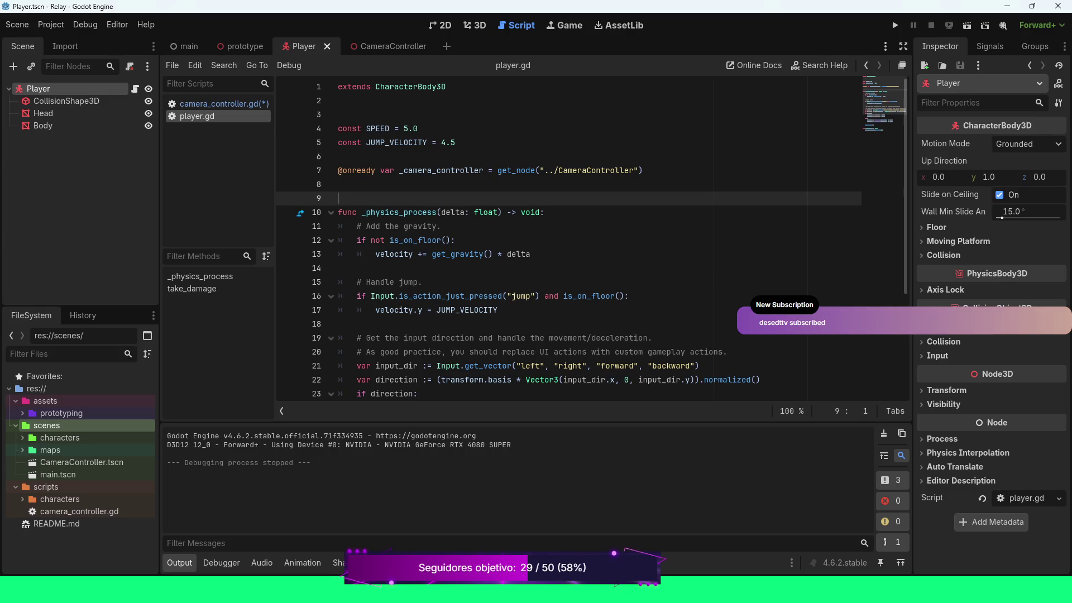
key("Up")
key("Return")
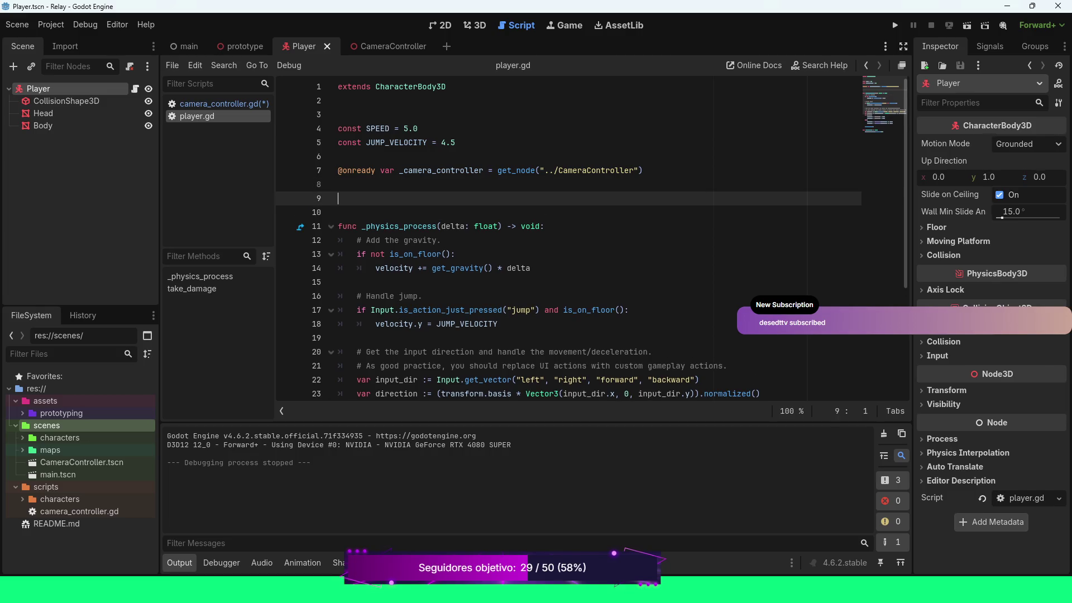
Write func _process(delta: float) -> void: with the body look_at(get_global_mouse_position())
type("func  ")
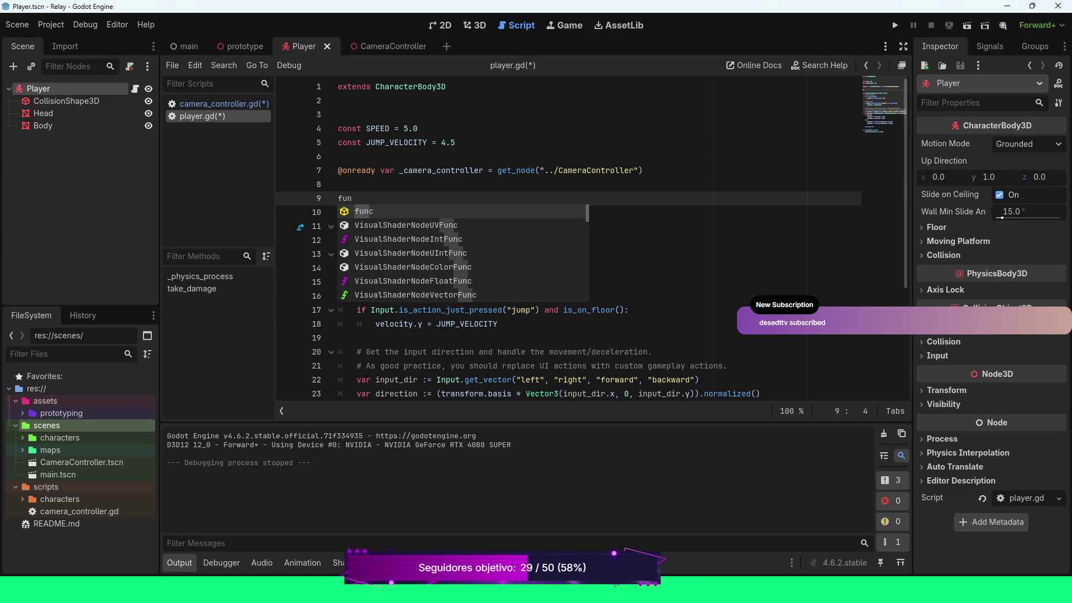
type("_pro")
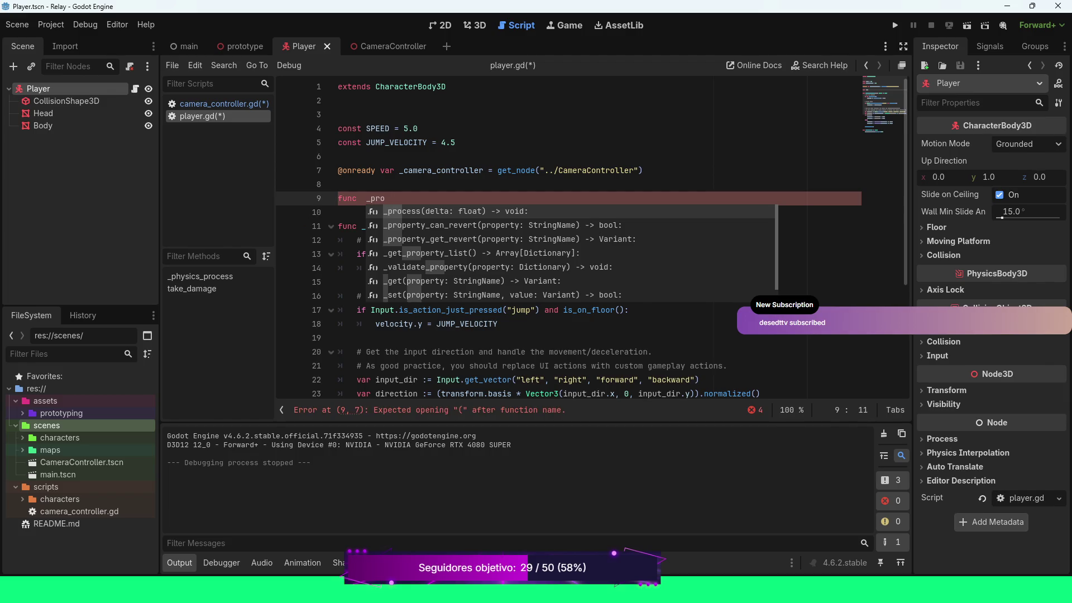
type("c")
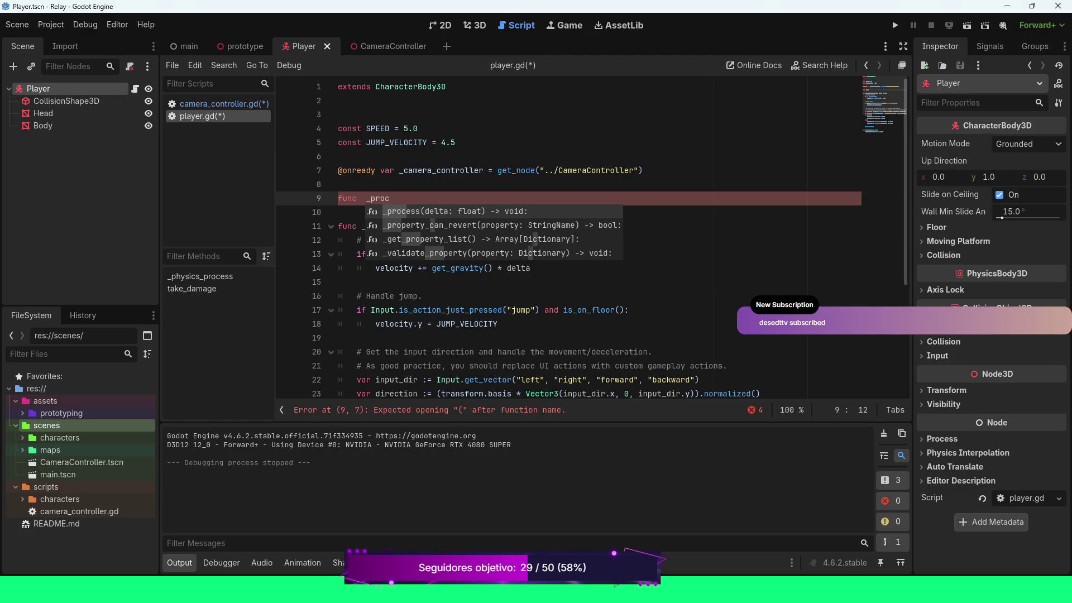
type("e")
key("Return")
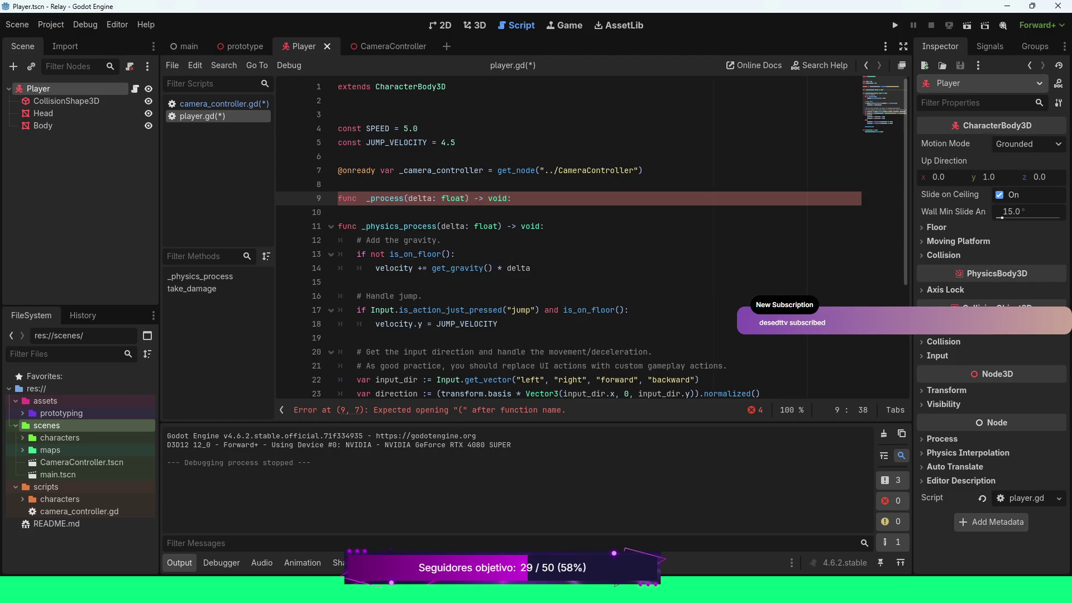
key("Return")
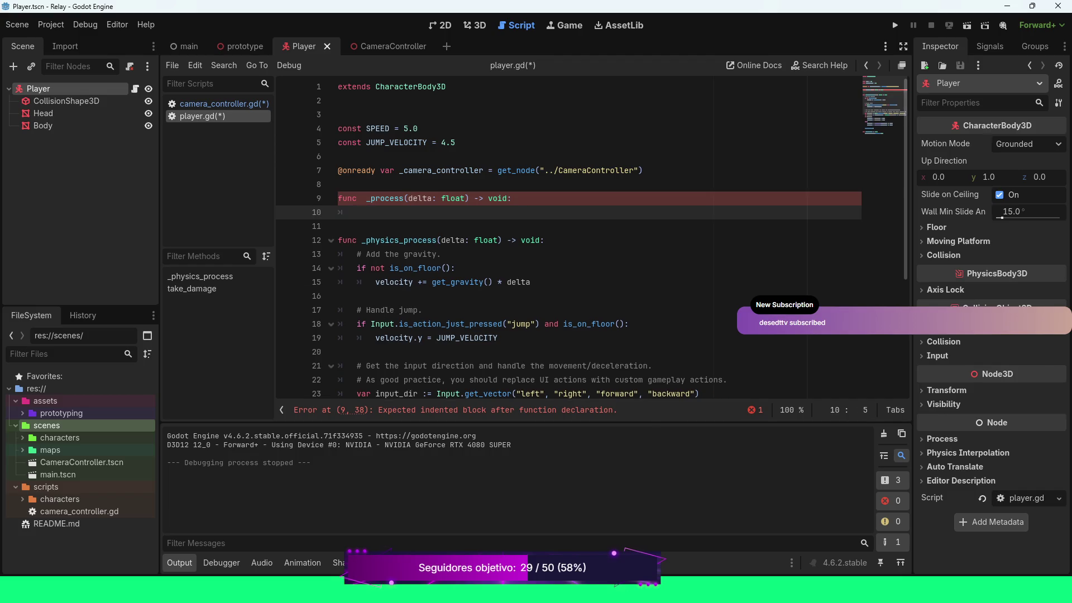
type("ook")
key("Return")
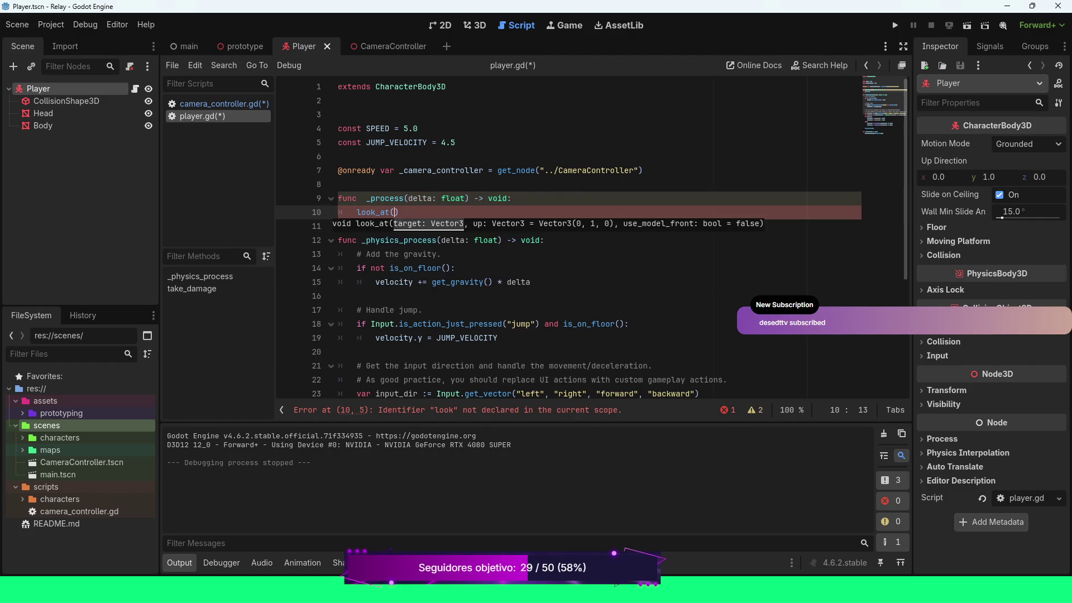
type("get_glo")
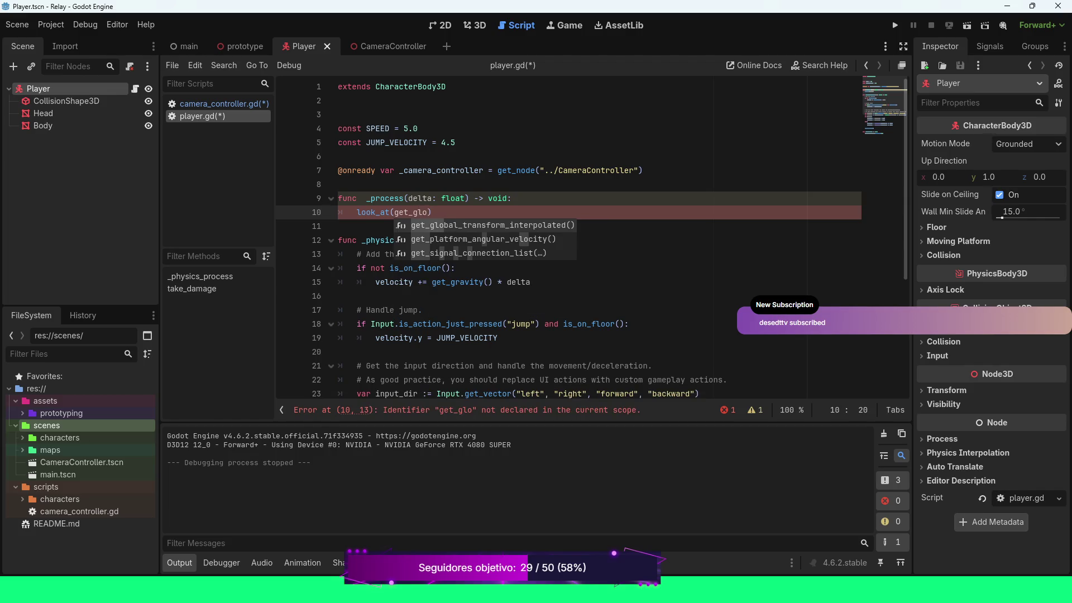
type("bal_")
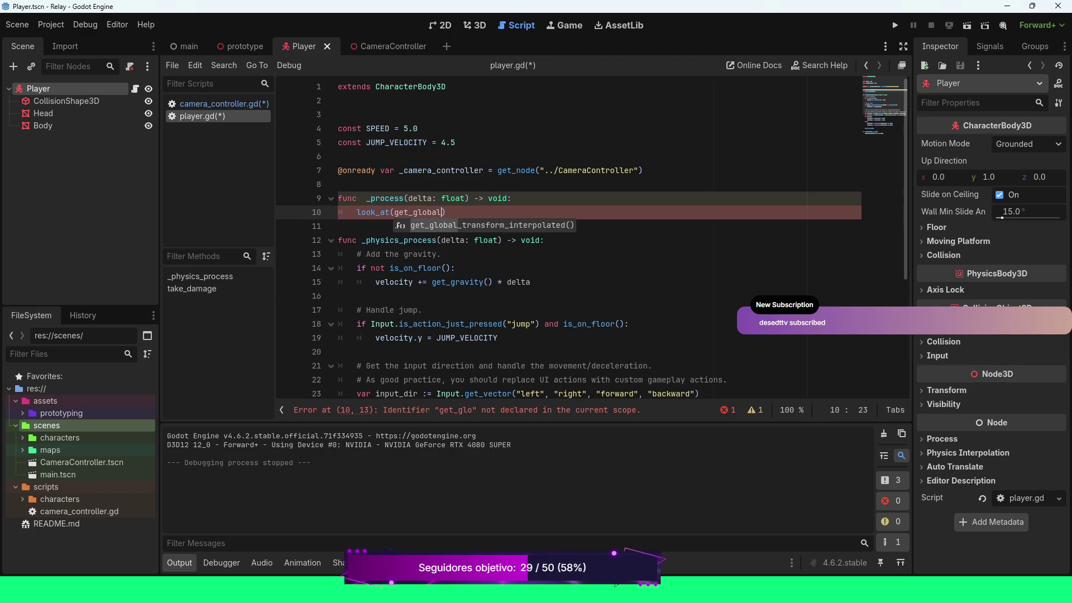
type("mouse")
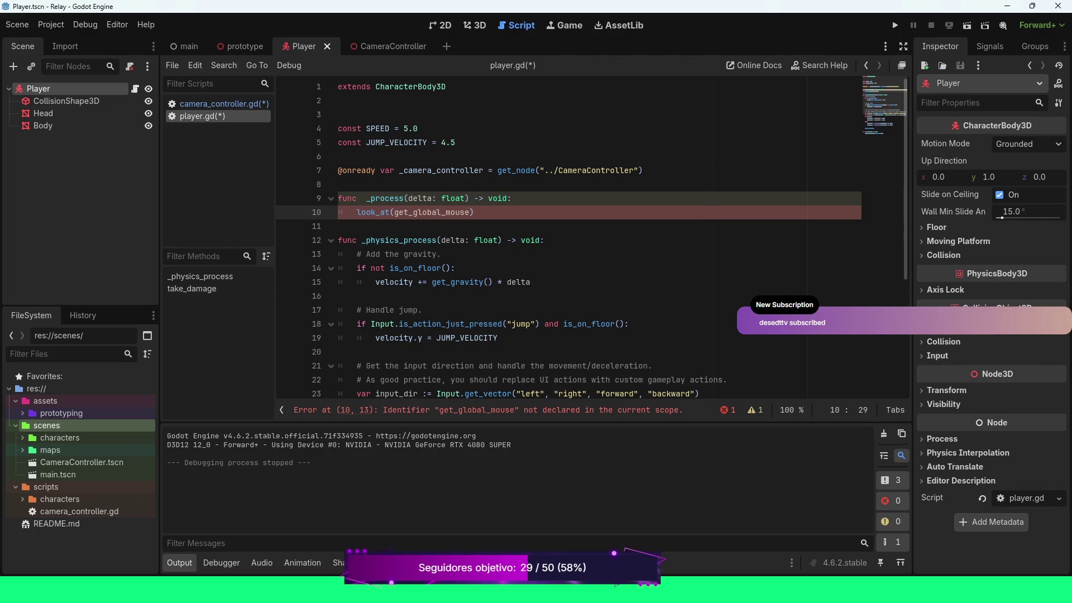
type("_position")
type("()")
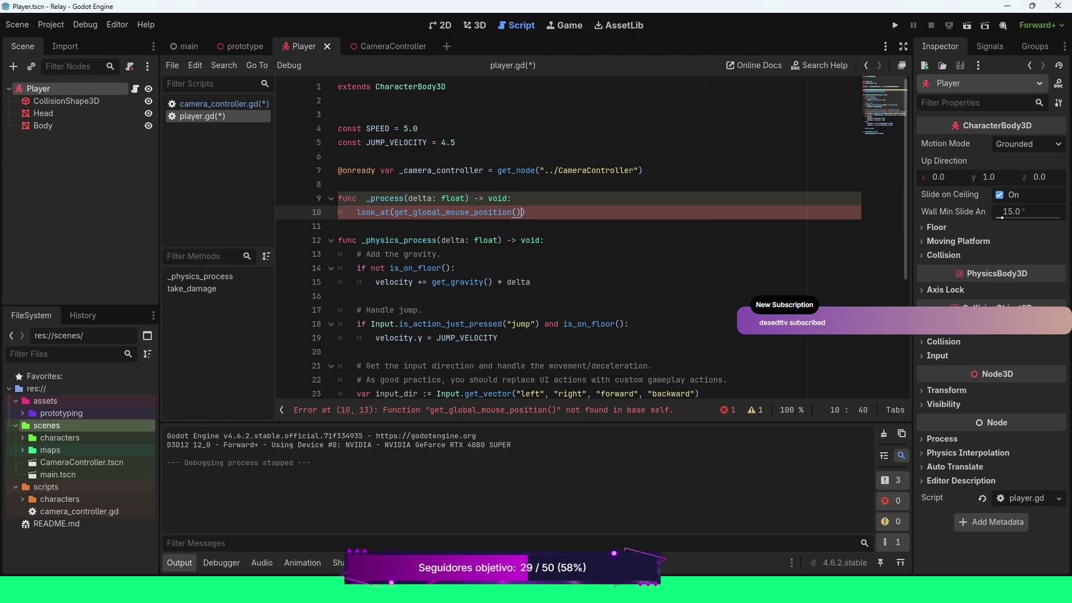
left_click(338, 226)
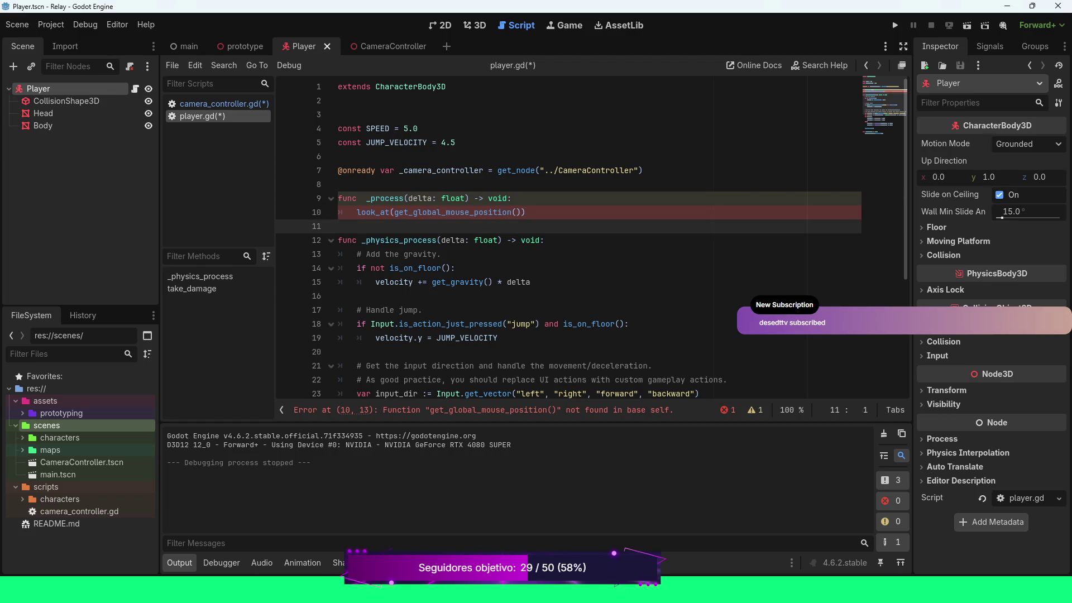
left_click(525, 213)
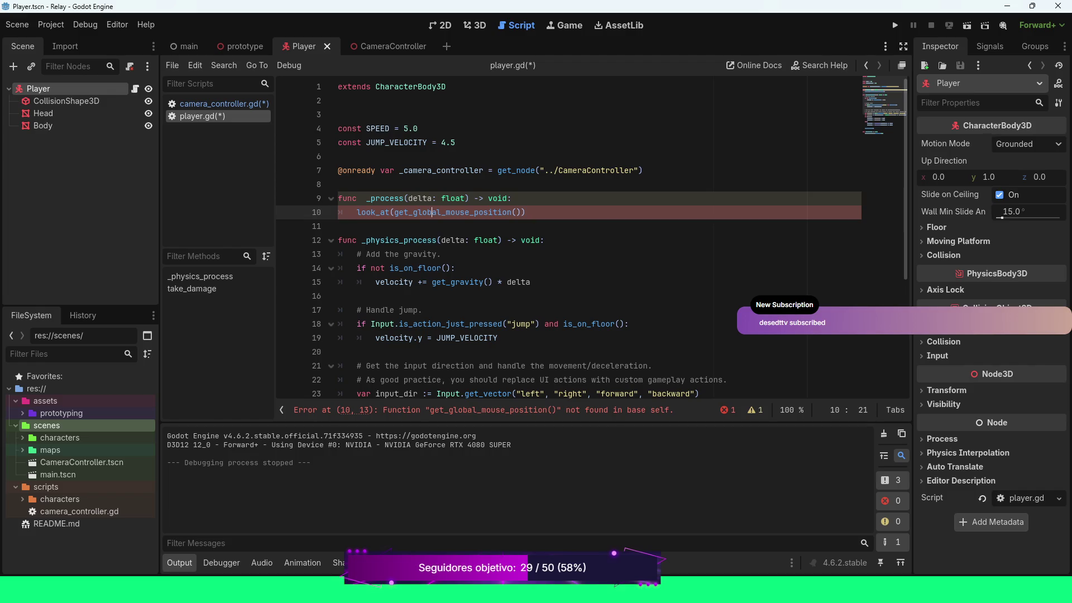
mouse_move(391, 198)
left_click(416, 212)
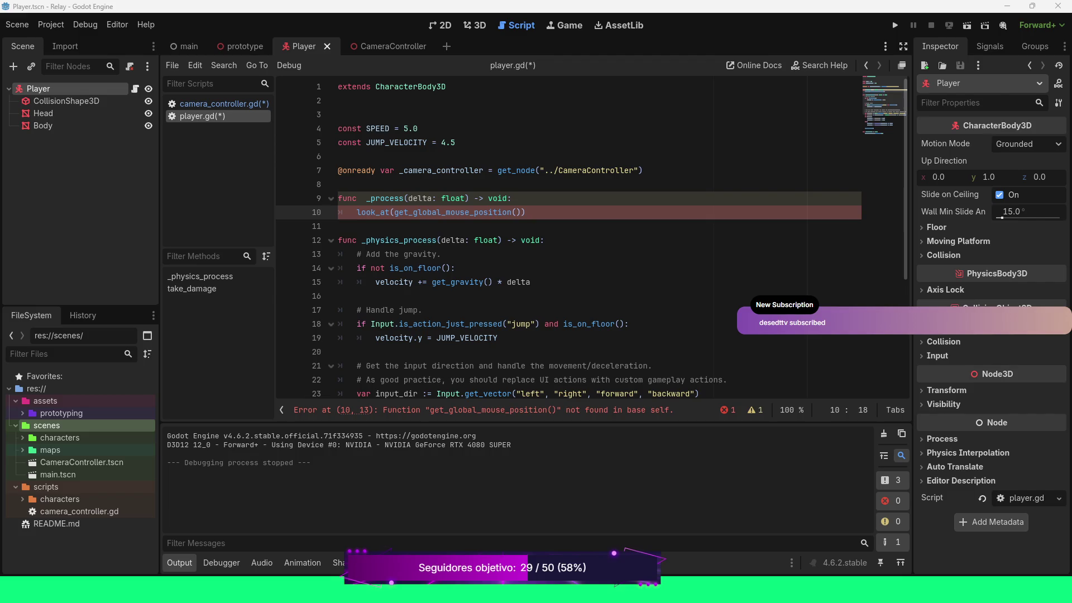
Replace the look_at(get_global_mouse_position()) line in _process with pass
left_click(531, 282)
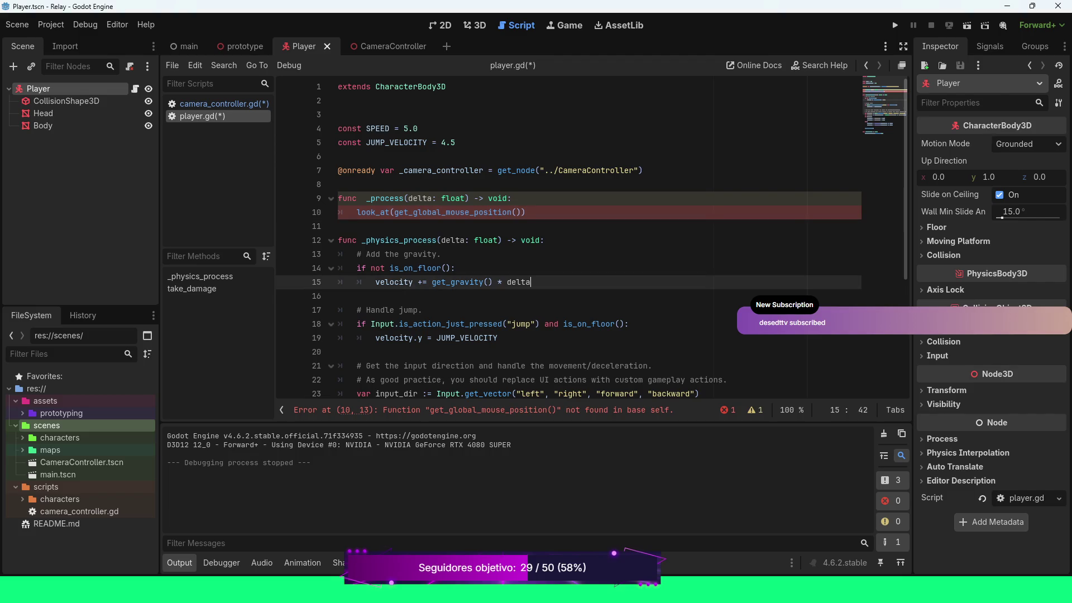
left_click(525, 212)
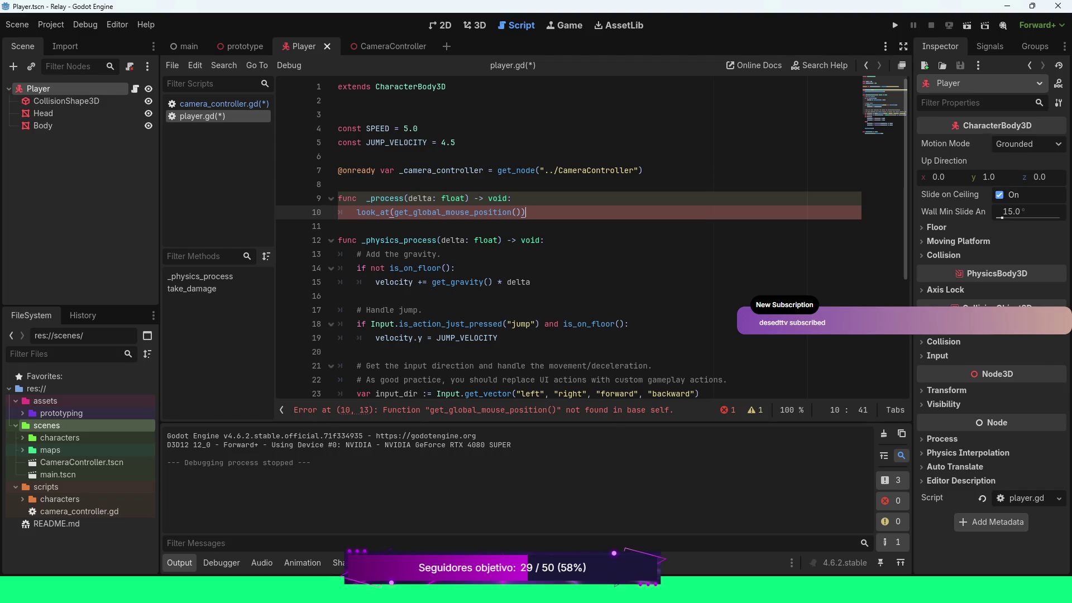
key("ctrl+shift+k")
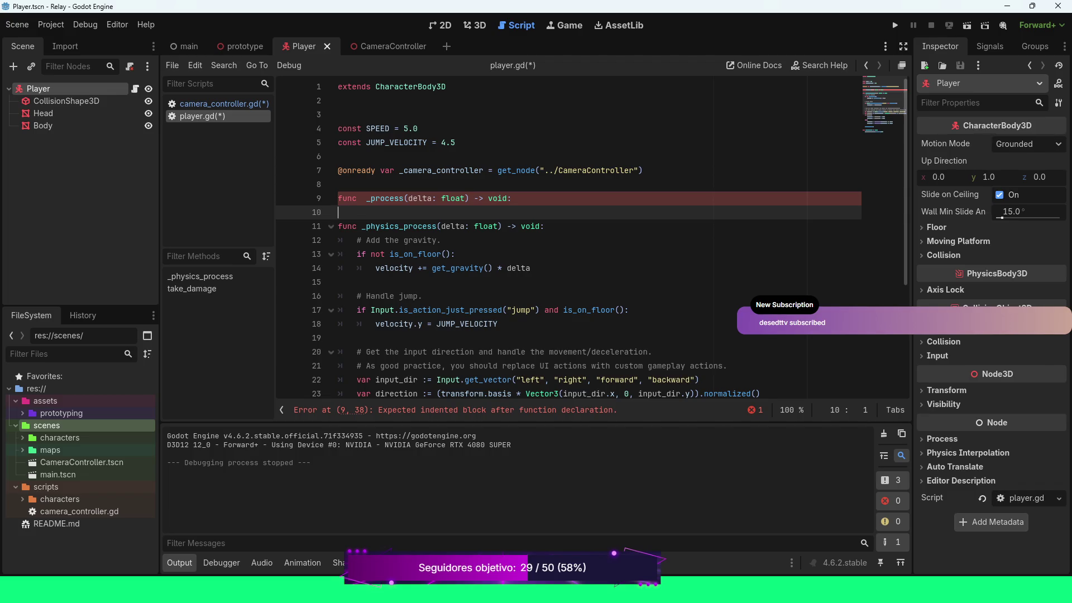
scroll(591, 237, "down", 1)
left_click(531, 226)
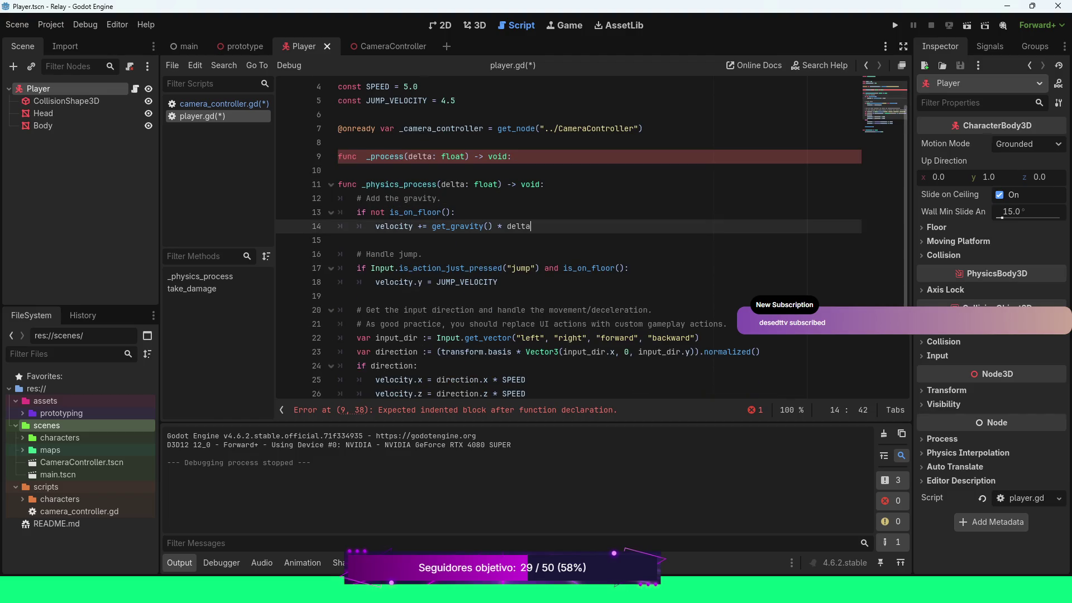
left_click(338, 170)
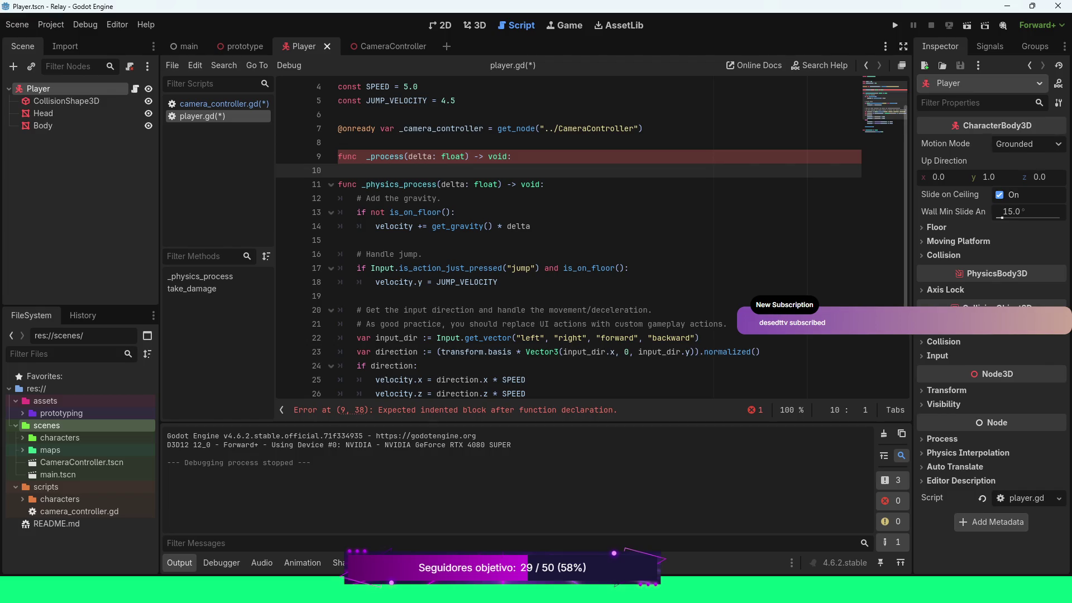
left_click(512, 156)
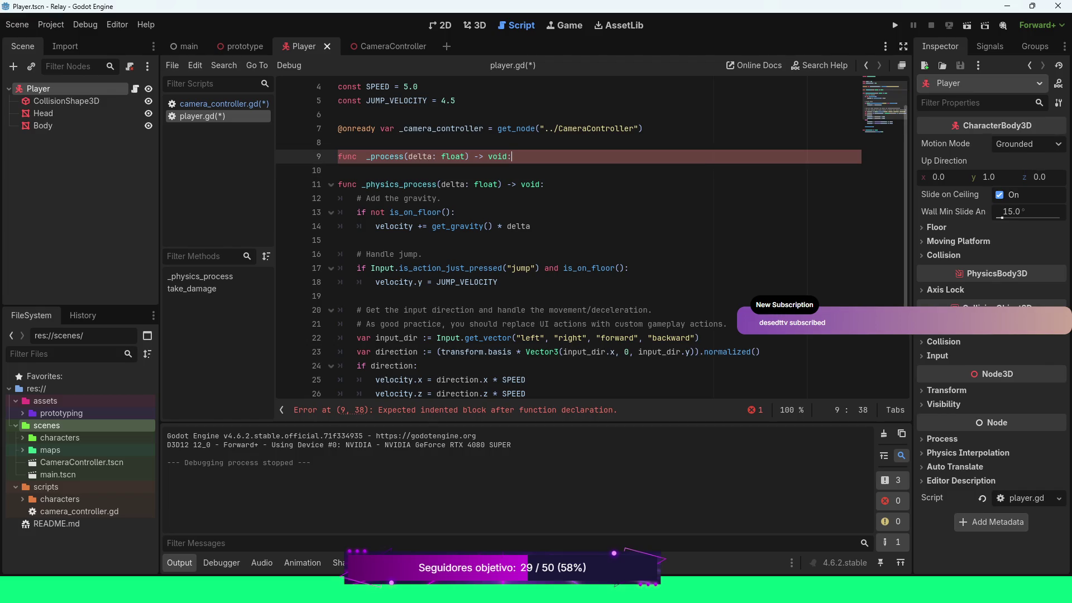
key("Return")
type("pass")
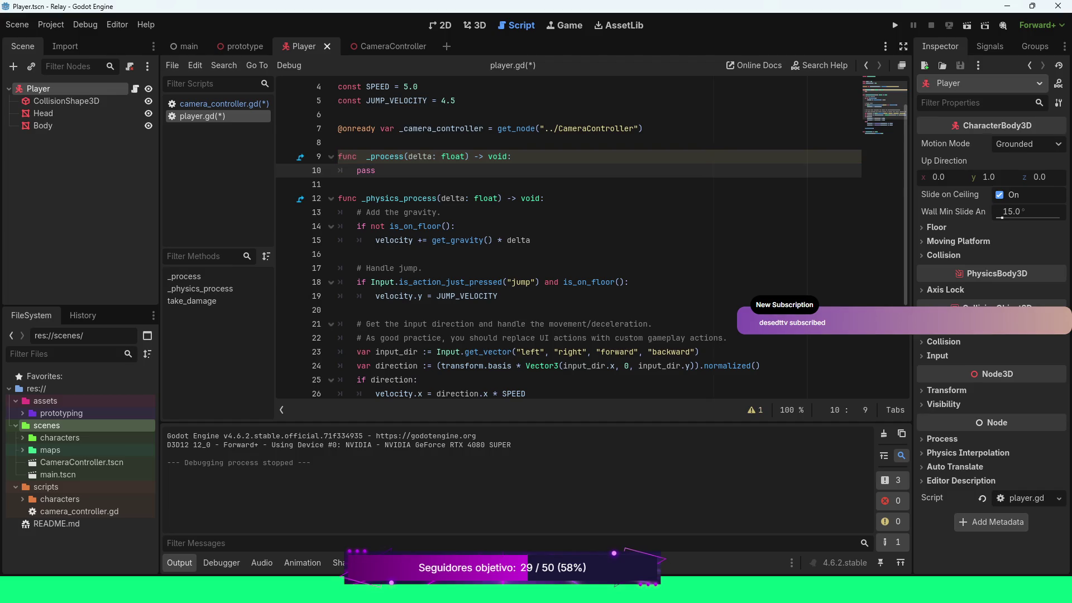
Declare func get_mouse_world_position() -> Vector3 below take_damage
scroll(589, 240, "down", 3)
left_click(511, 380)
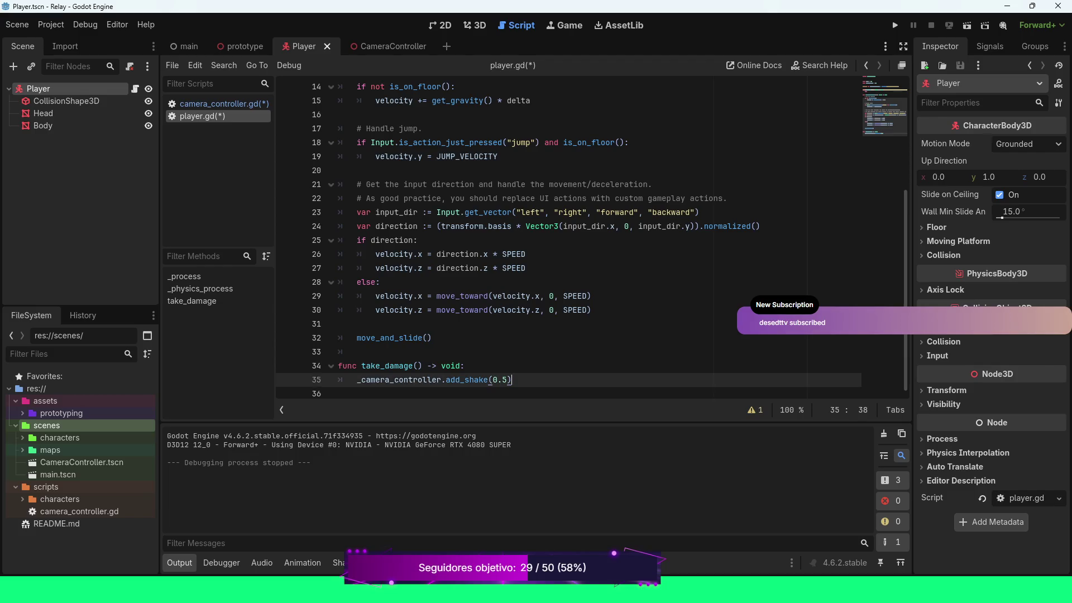
key("Return")
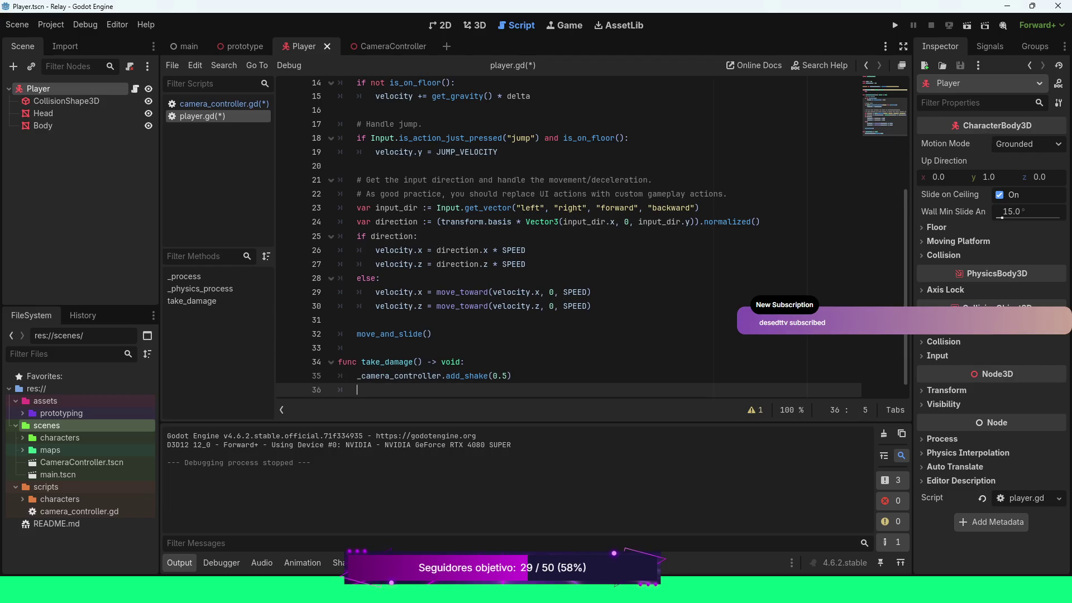
key("BackSpace")
key("Return")
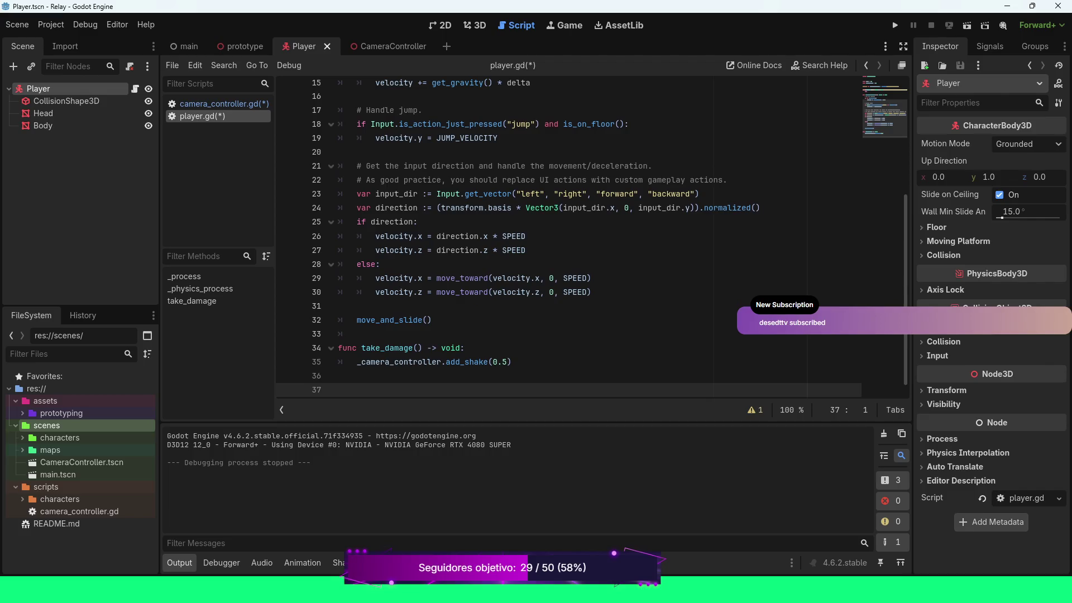
type("fun")
type("c ")
type("get_mou")
type("se_world_")
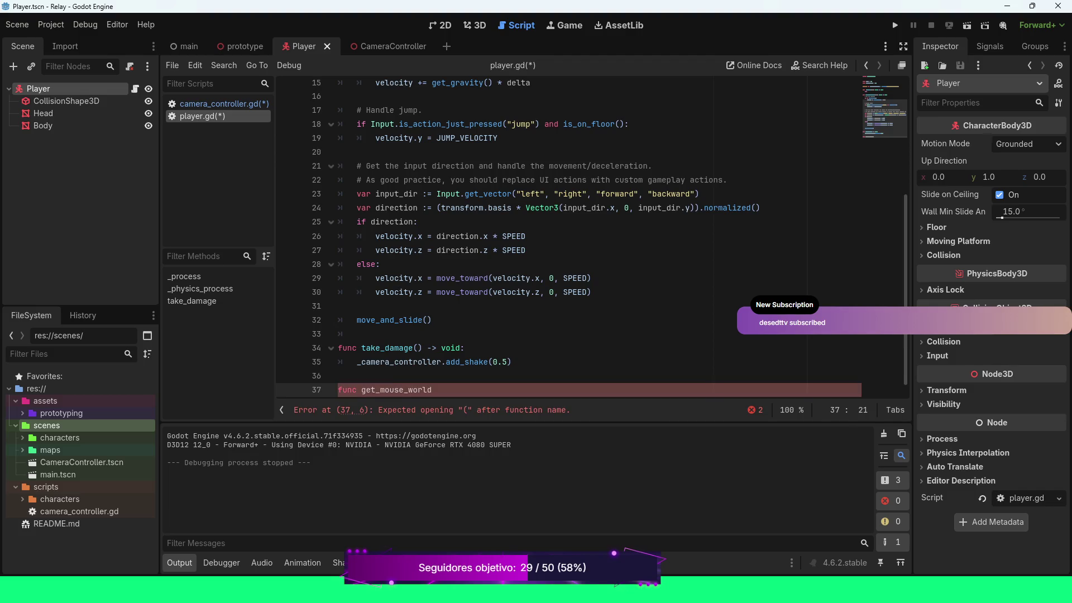
type("positi")
type("n")
key("BackSpace")
type("on()")
type(" -> V")
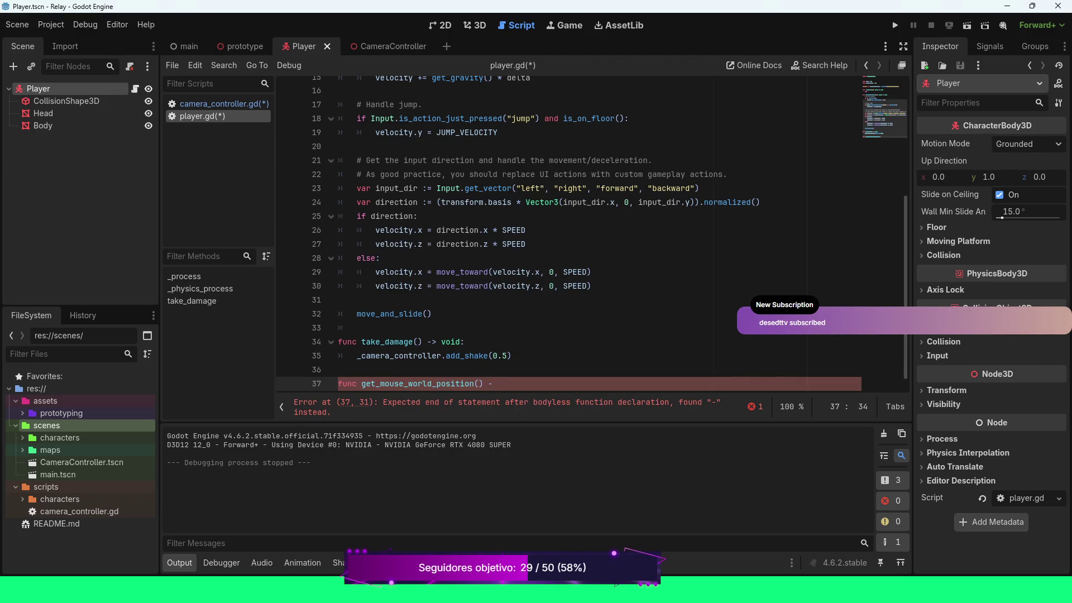
type("ecto")
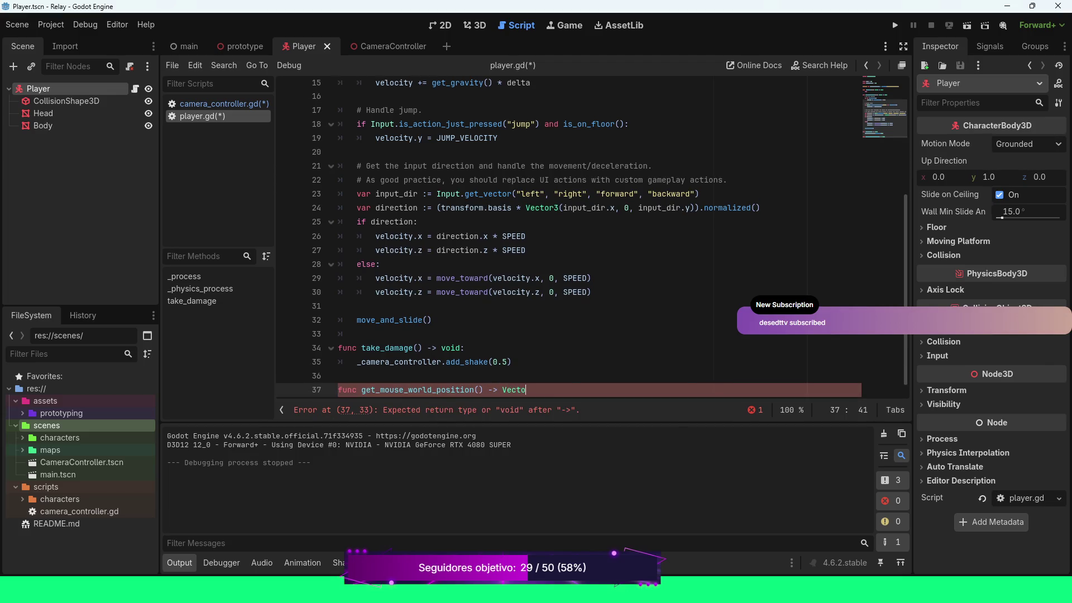
key("Down")
key("Down")
key("Return")
type(";")
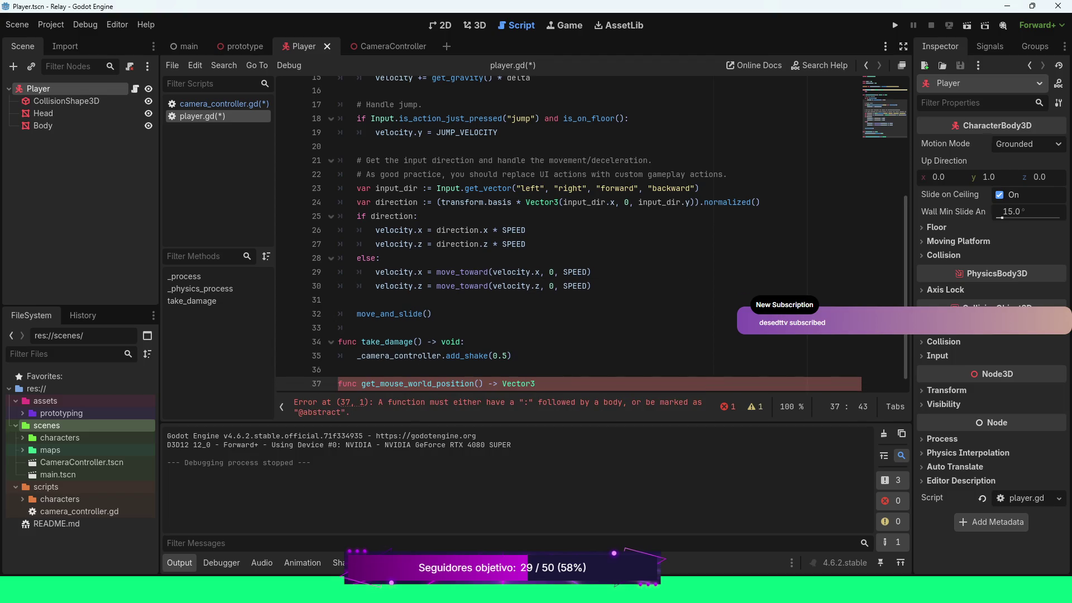
key("Return")
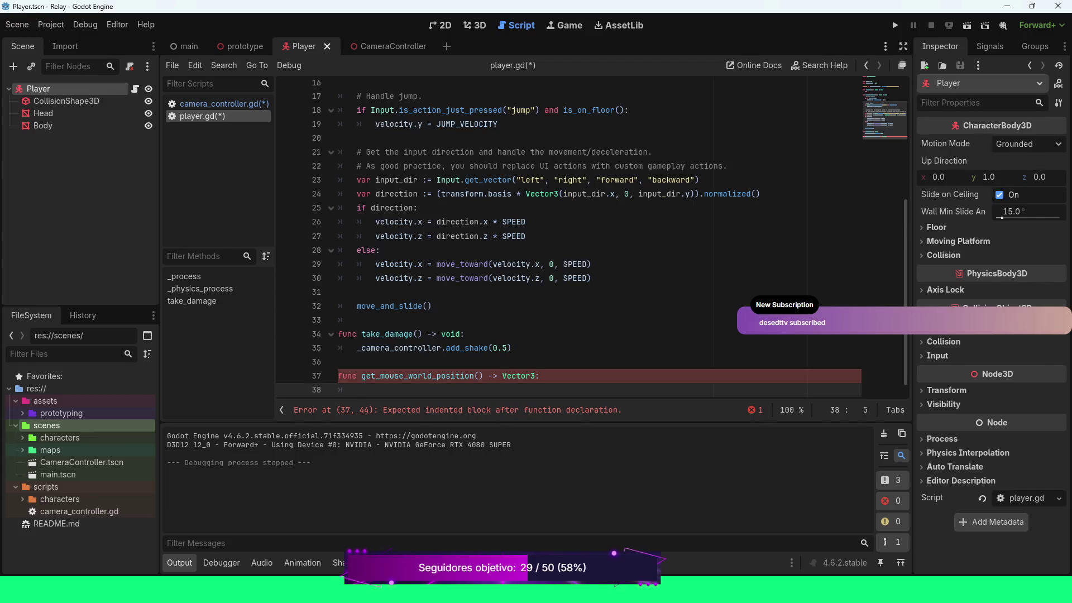
In its body, assign var camera = get_viewport().get_camera_3d()
type("var camera ")
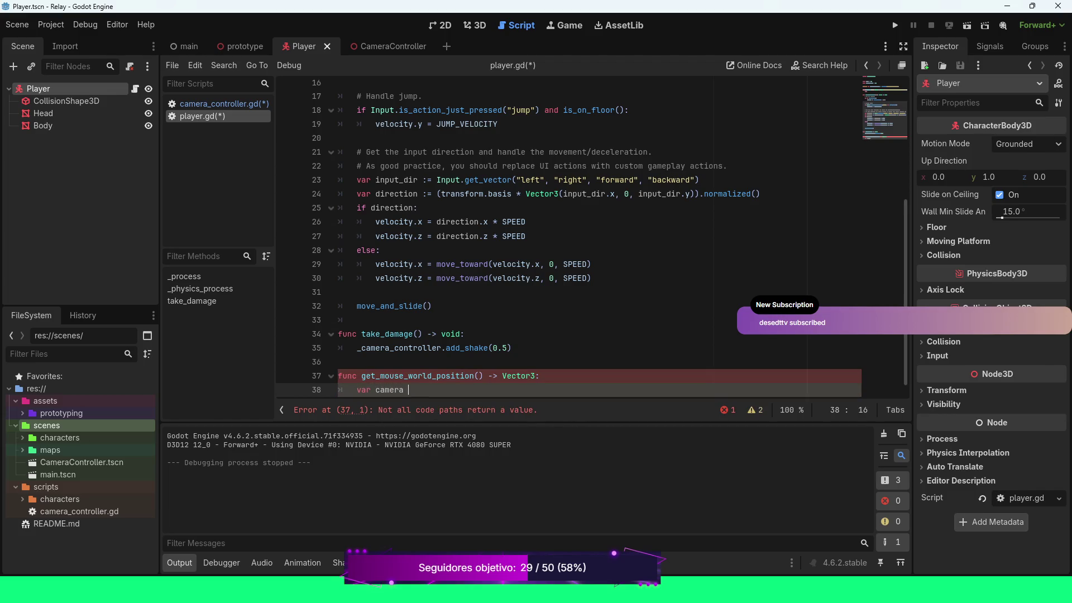
type("= get_")
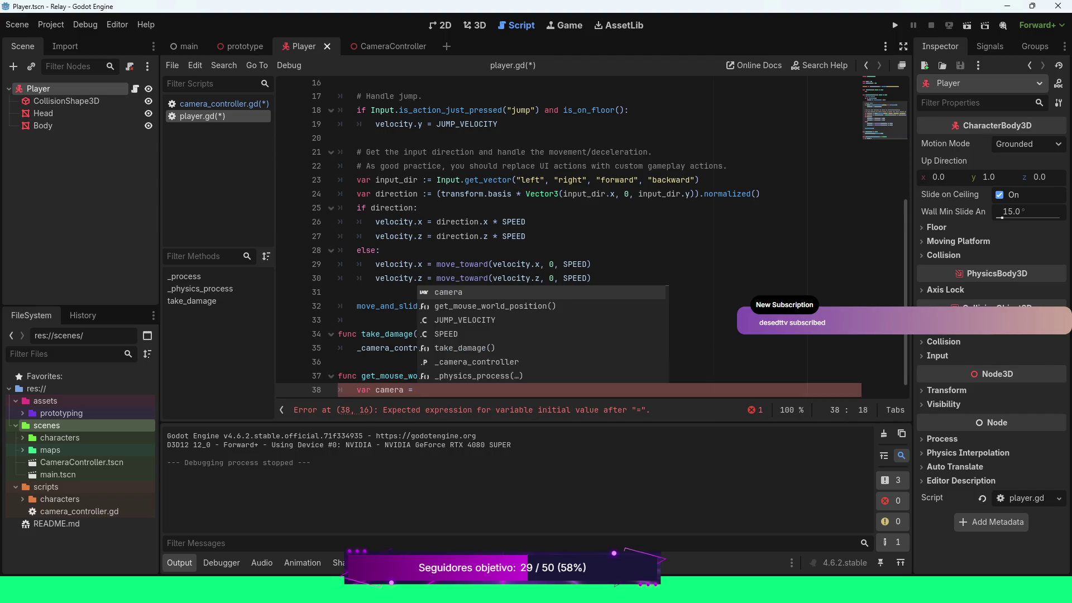
type("vie")
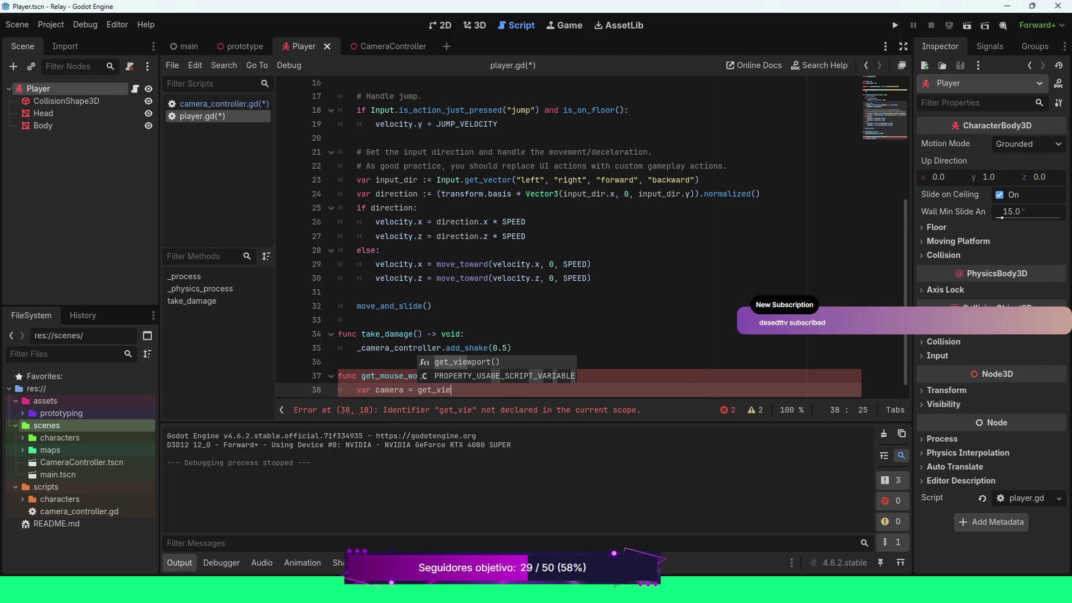
key("Return")
type(".ge")
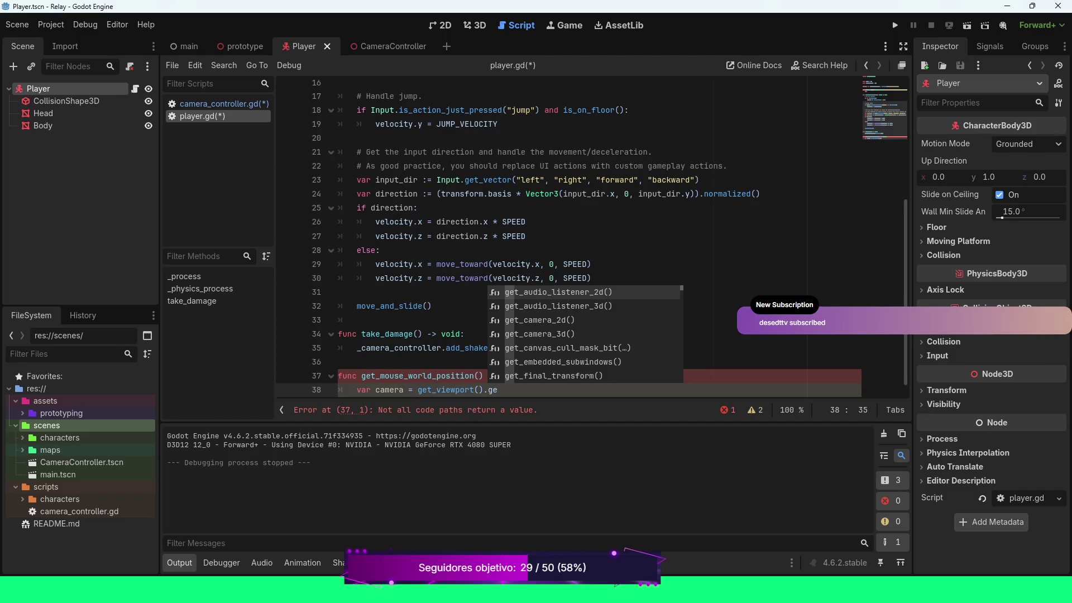
key("Down")
key("Down")
key("Down")
key("Return")
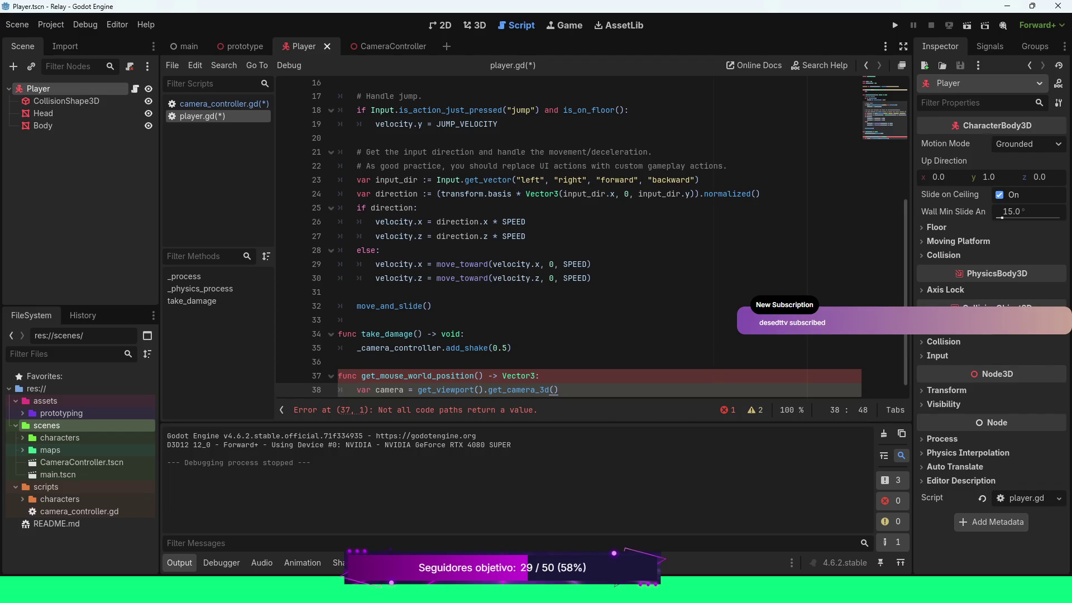
key("Return")
Add var mouse_pos = get_viewport().get_mouse_position() below the camera line
type("var ")
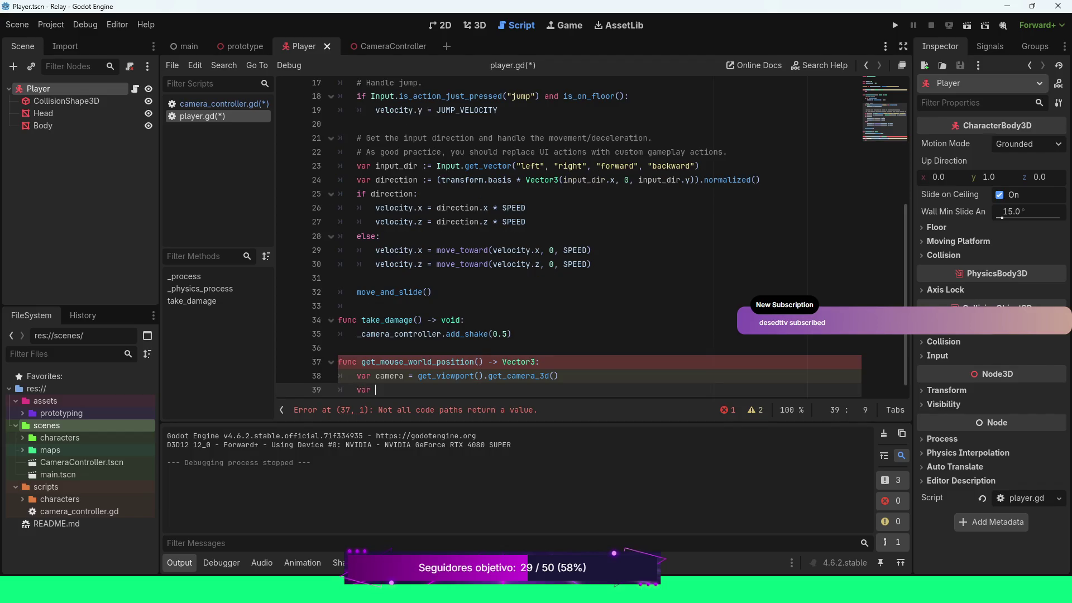
type("mouse_pos ")
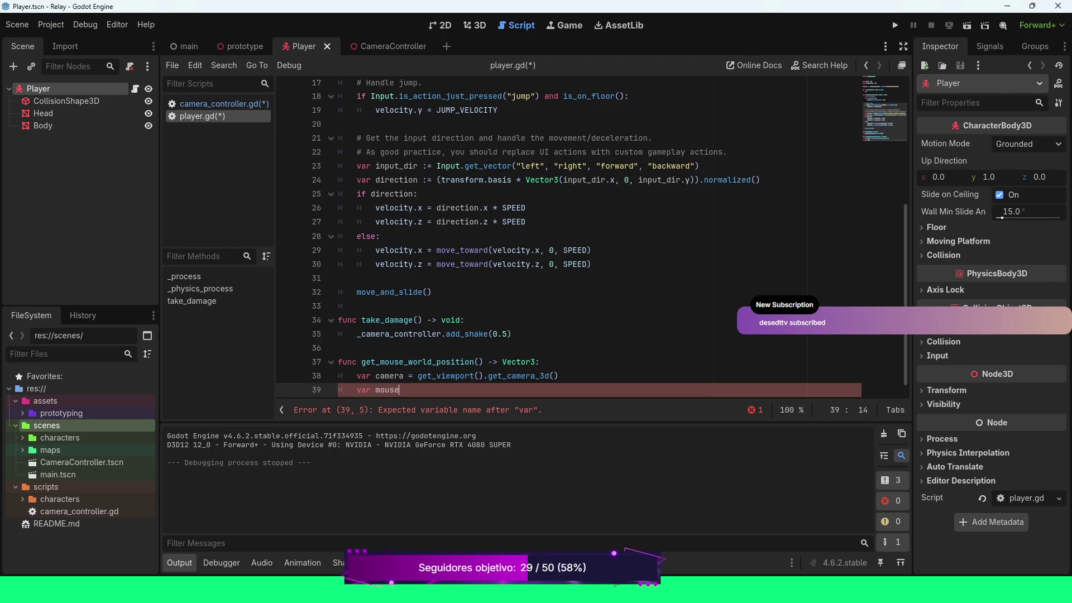
type("= get")
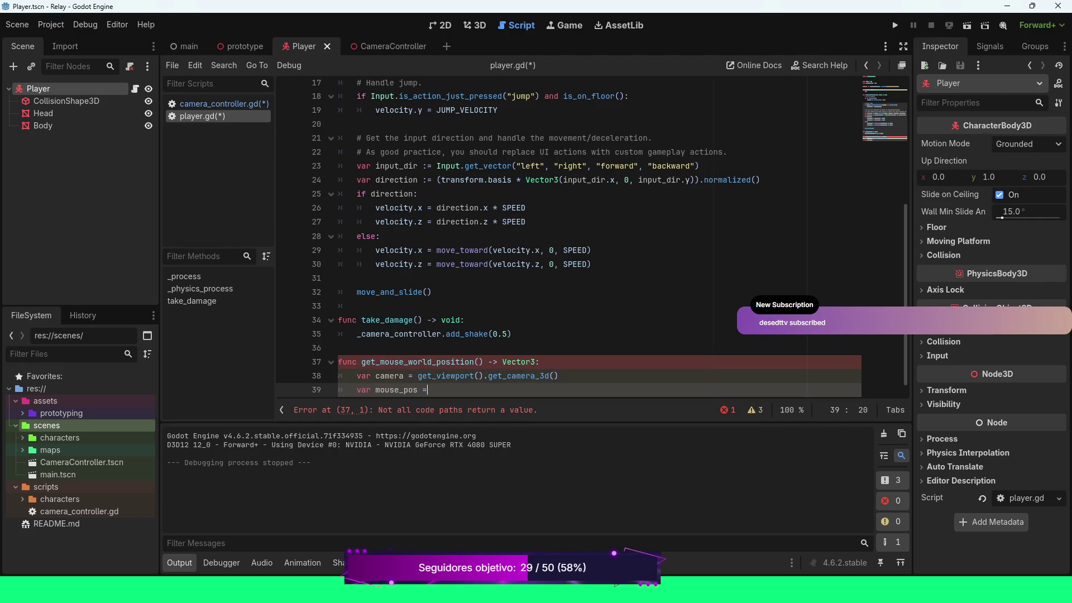
type("_vi")
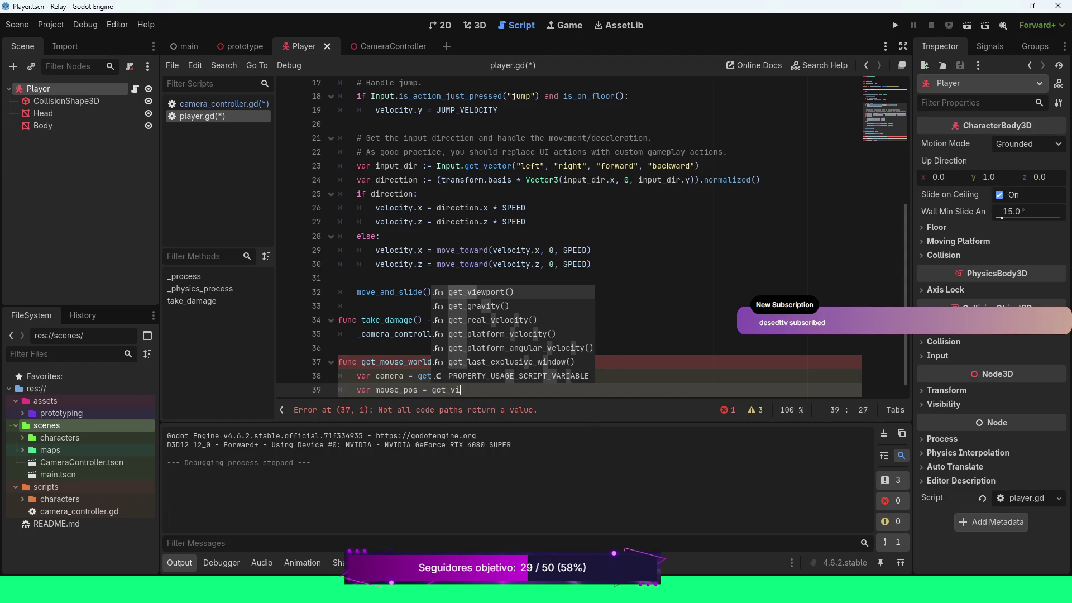
key("Return")
type(".get")
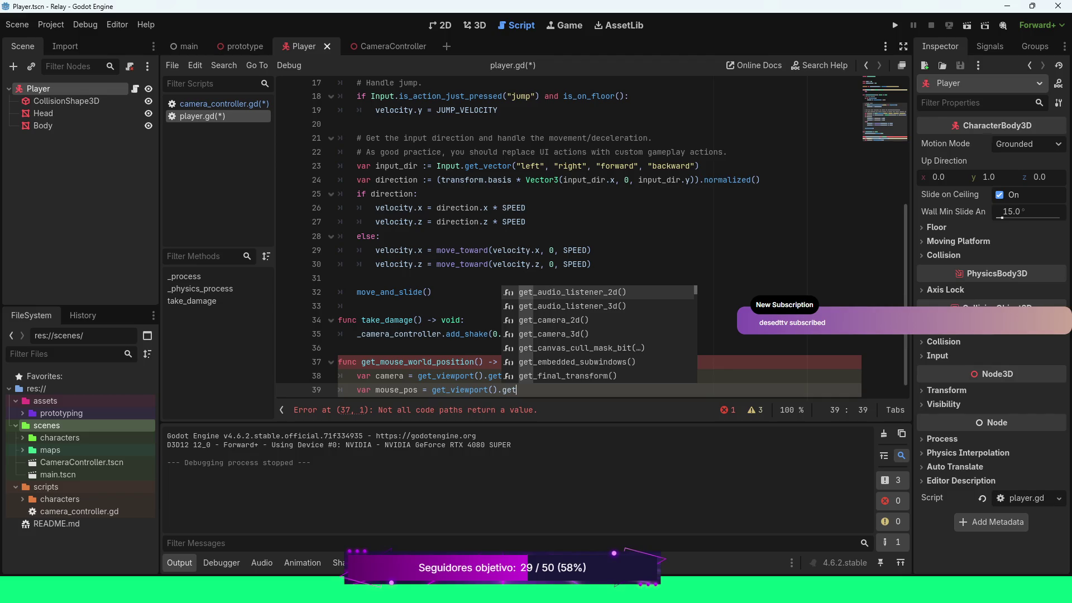
type("_mou")
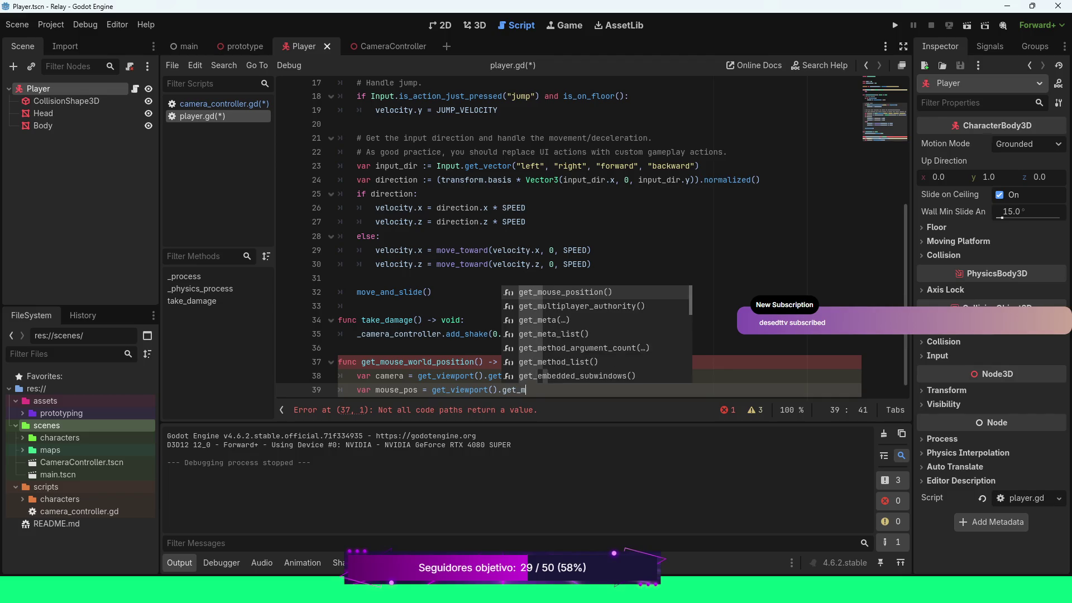
key("Return")
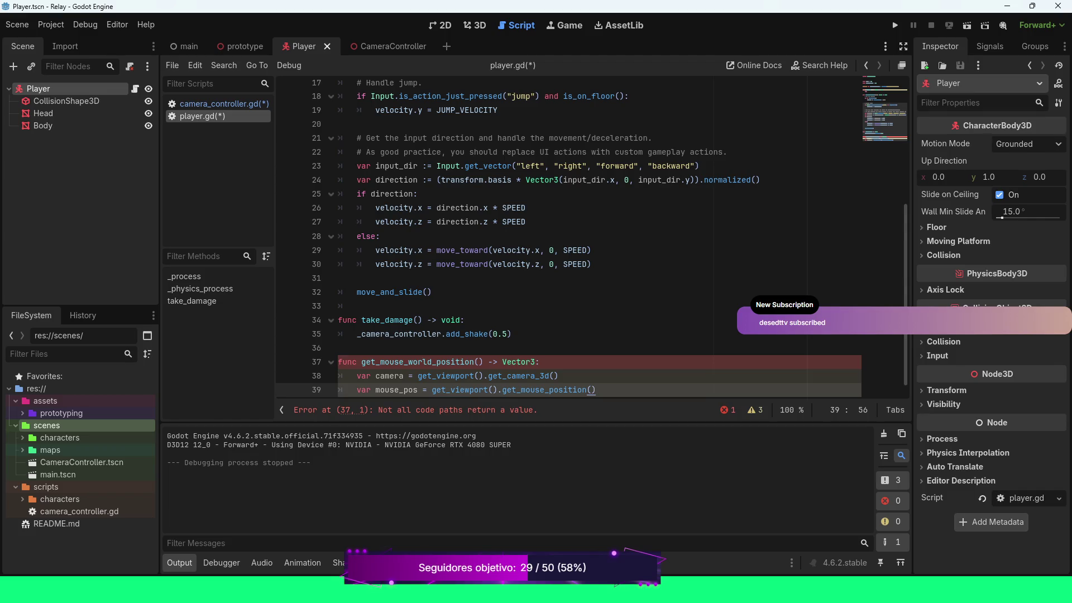
key("Return")
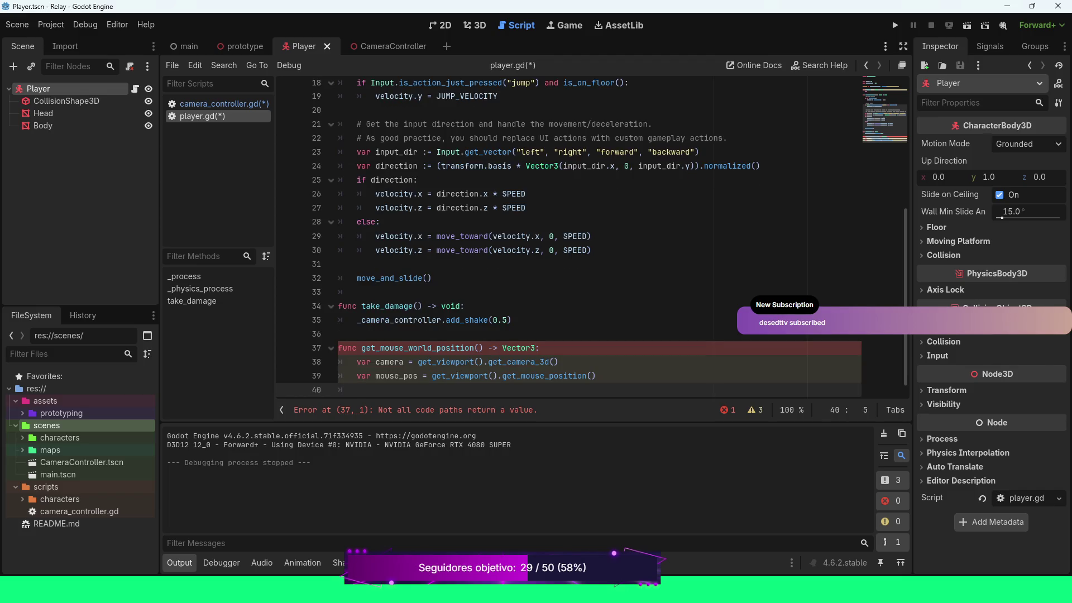
key("Return")
Add var origin = camera.project_ray_origin(mouse_pos)
type("var ori")
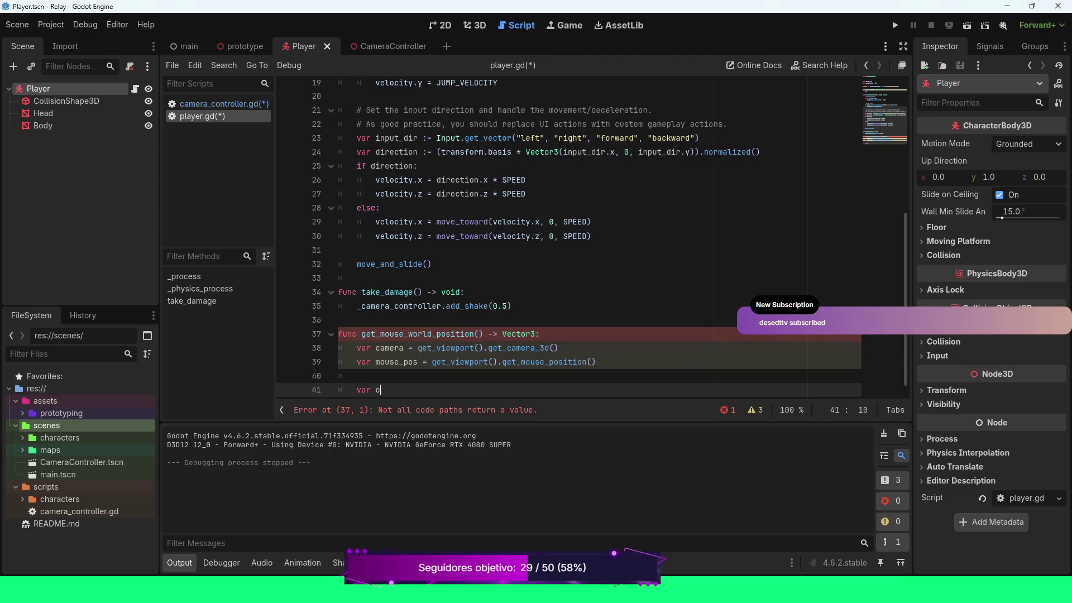
type("gin = ")
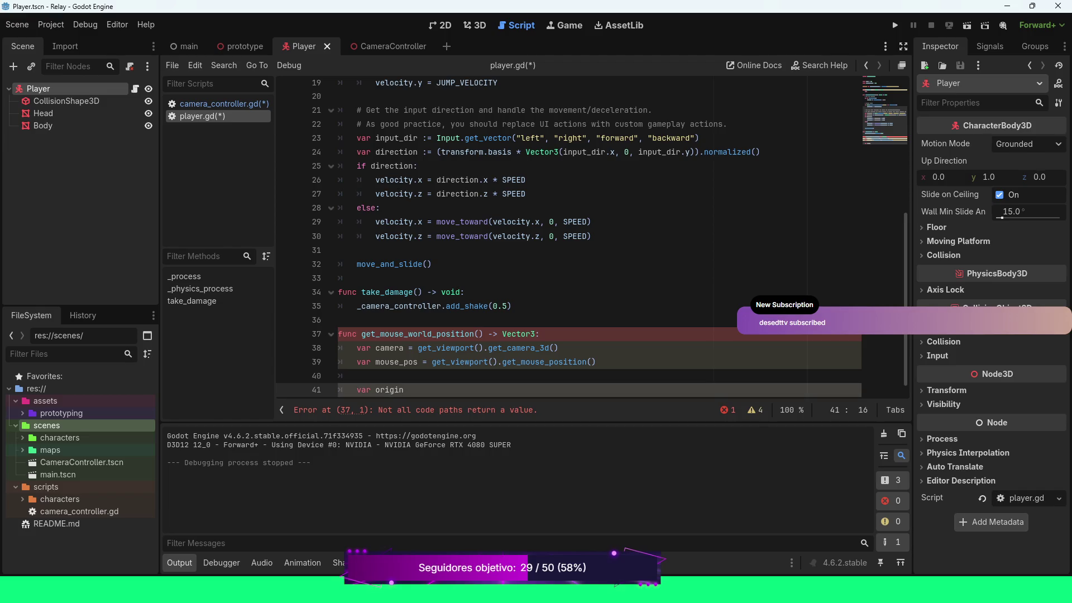
type("camera")
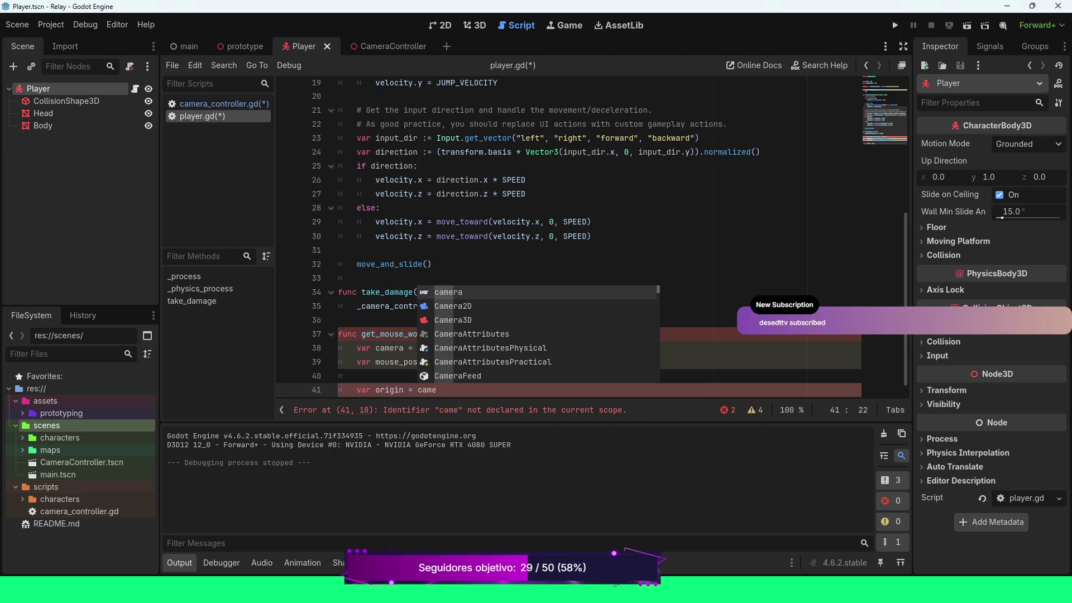
type(".pr")
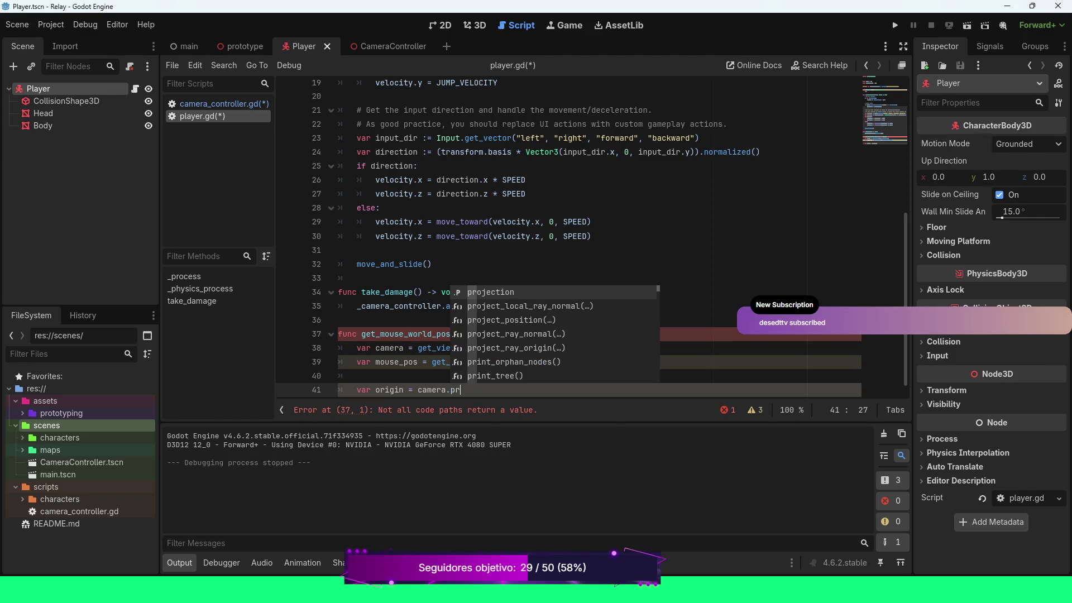
type("oject")
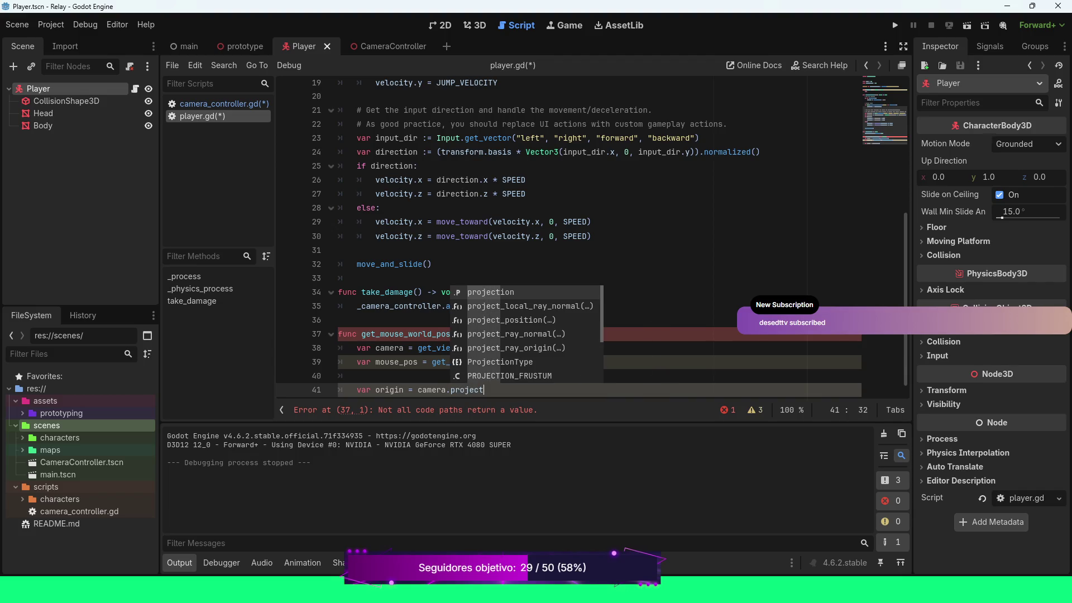
key("Down")
key("Down")
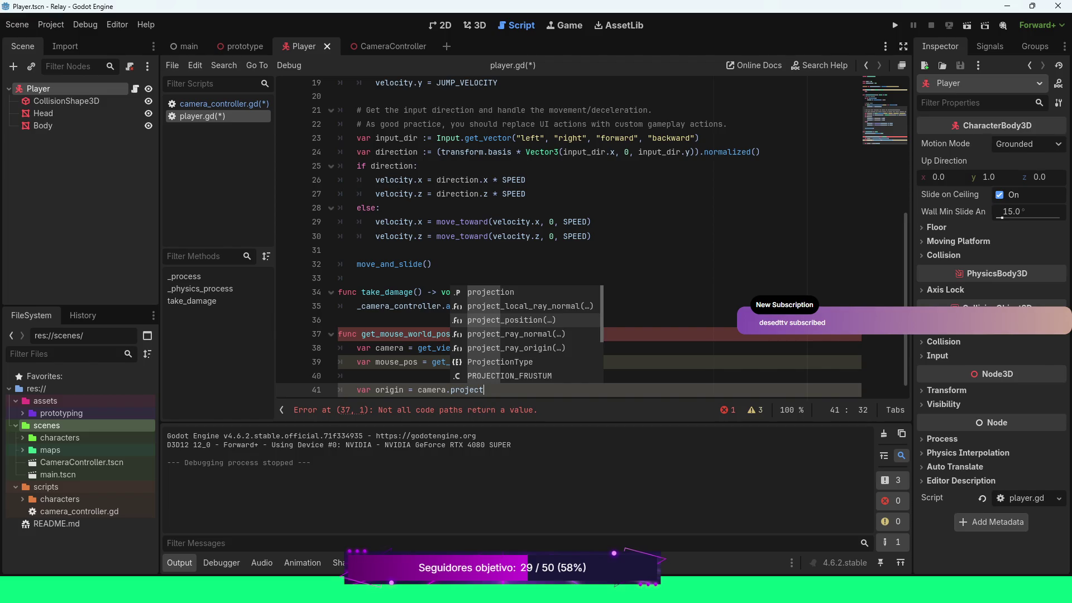
key("Down")
key("Down")
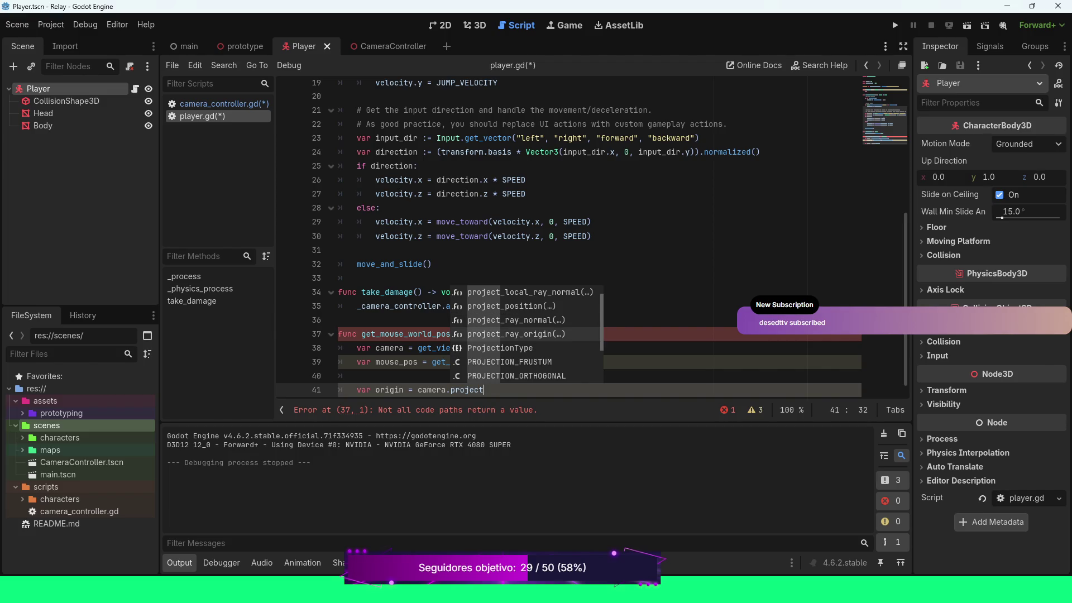
key("Return")
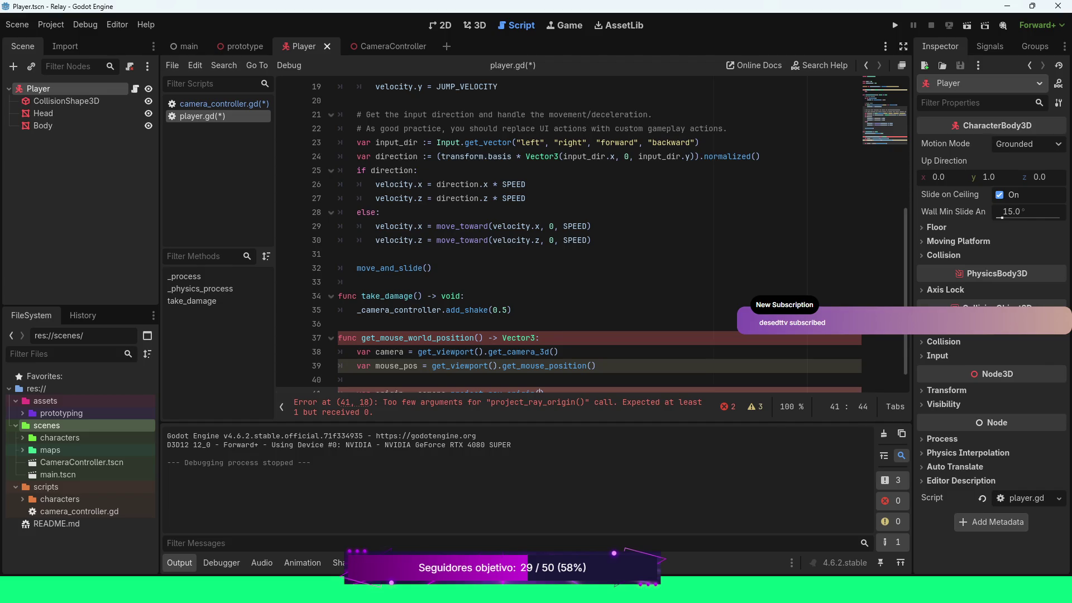
type("mouse")
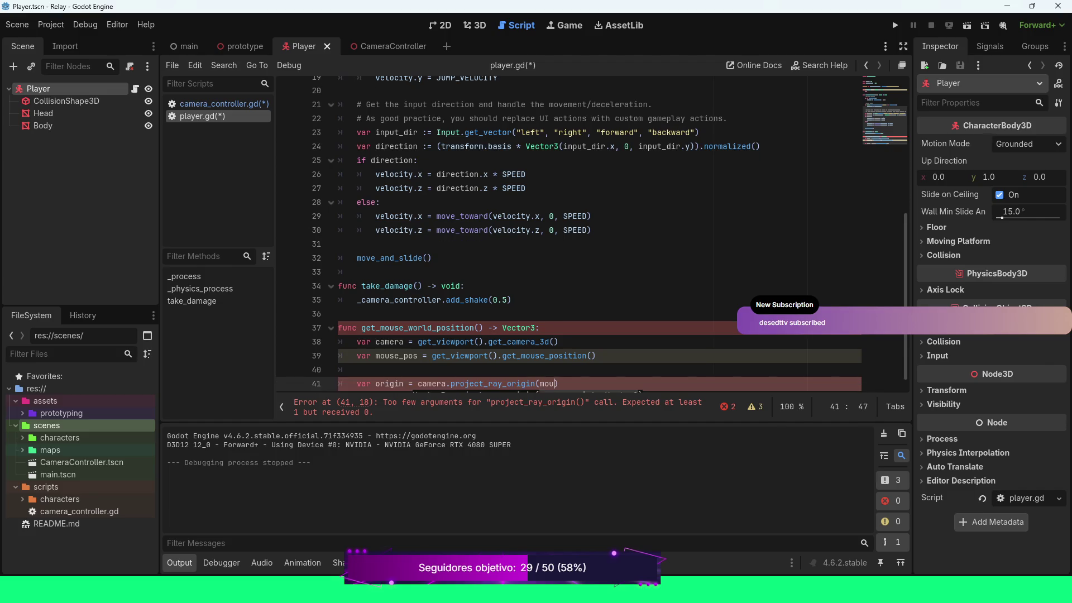
key("Return")
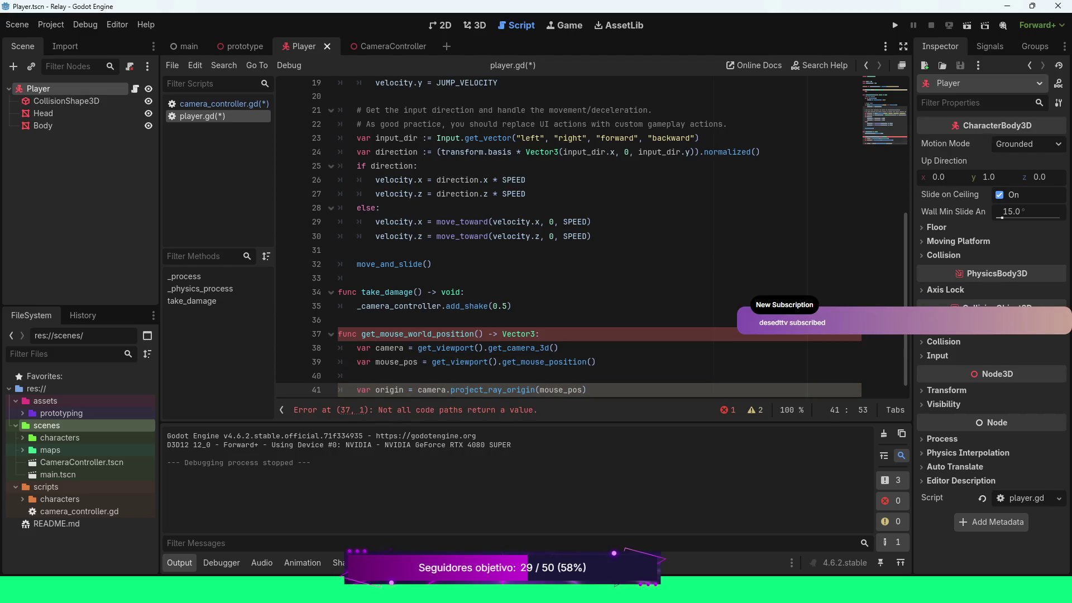
key("Return")
Below it, add var dir = camera.project_ray_normal(mouse_pos)
key("Up")
left_click(586, 376)
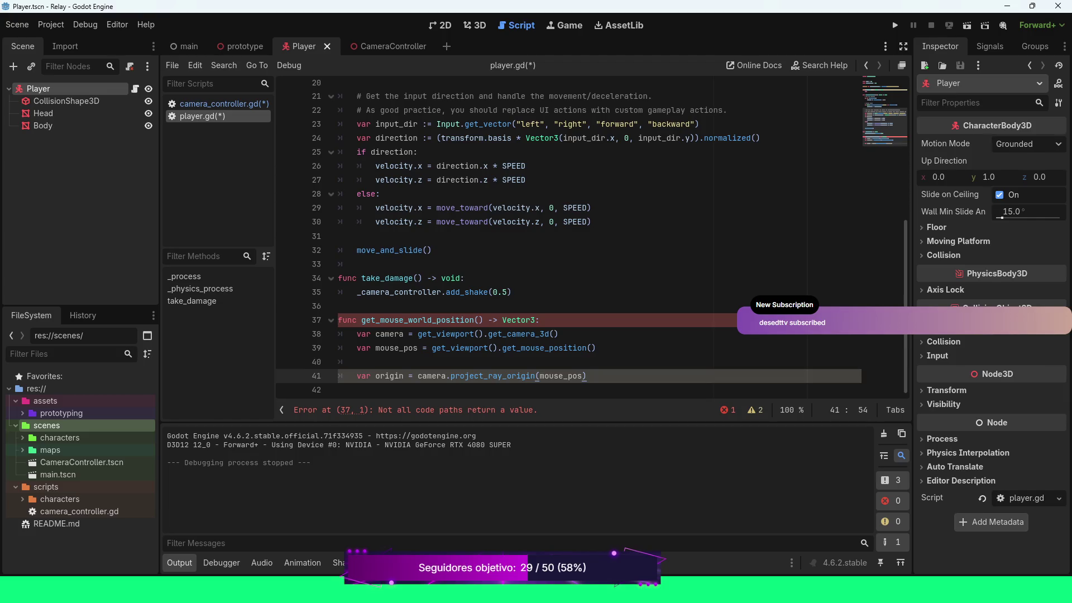
key("Return")
type("var dir = camera")
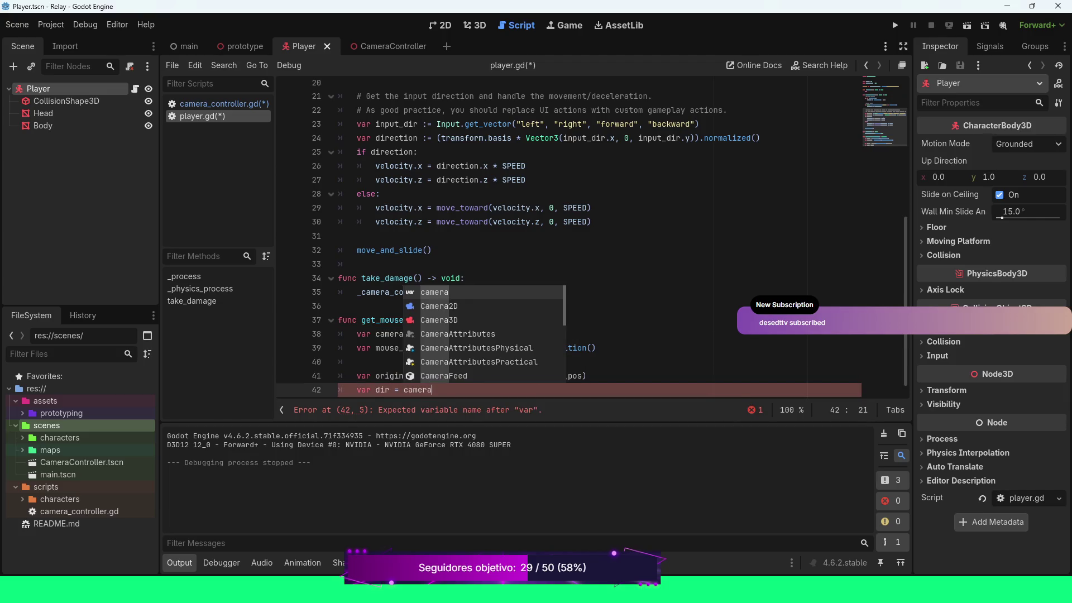
type(".pro")
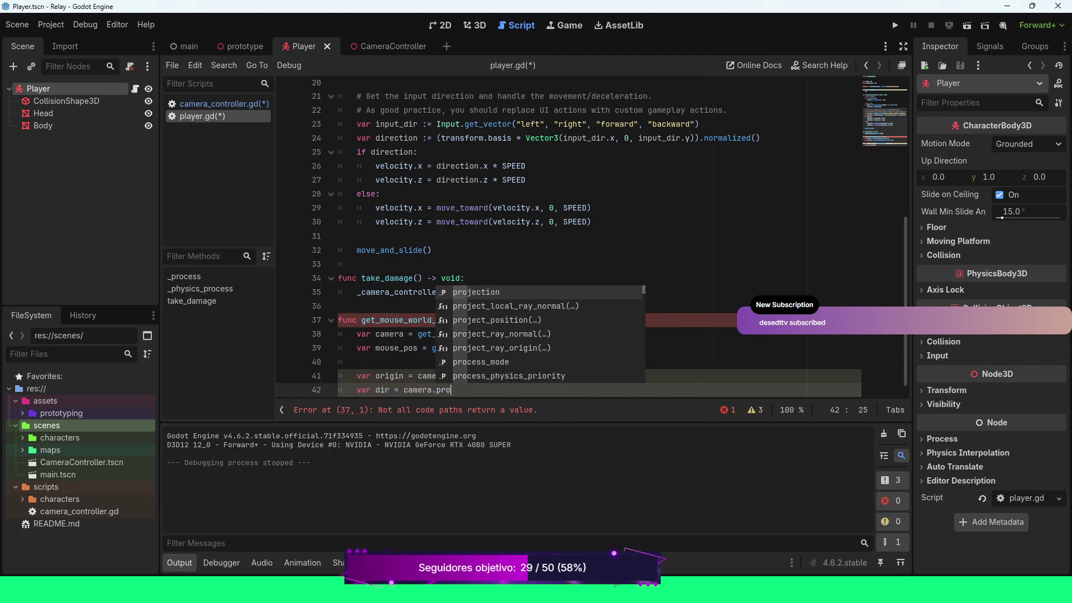
type("j")
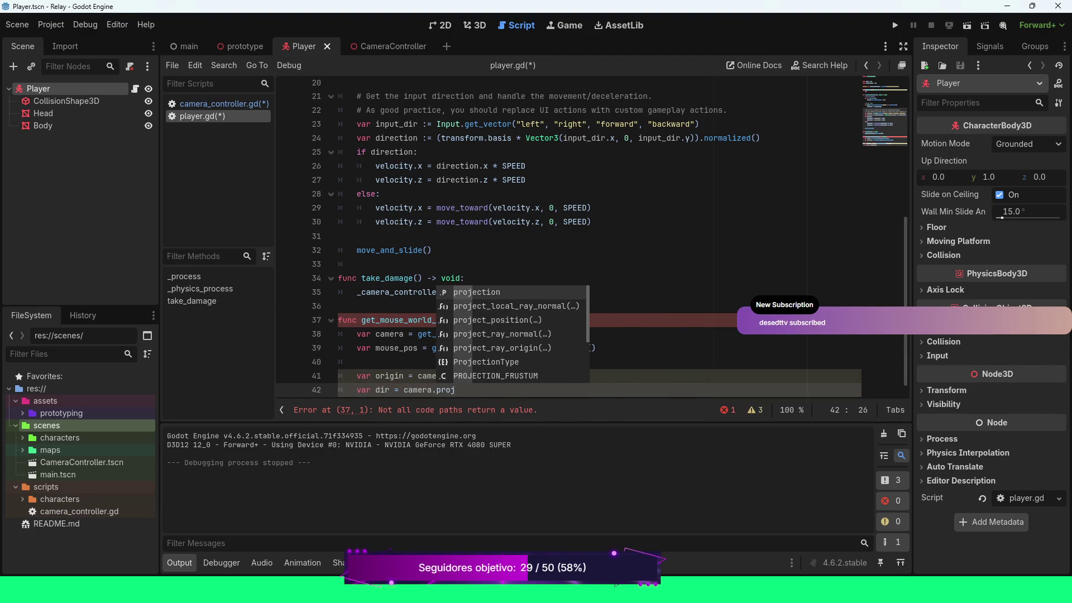
key("Down")
key("Down")
key("Down")
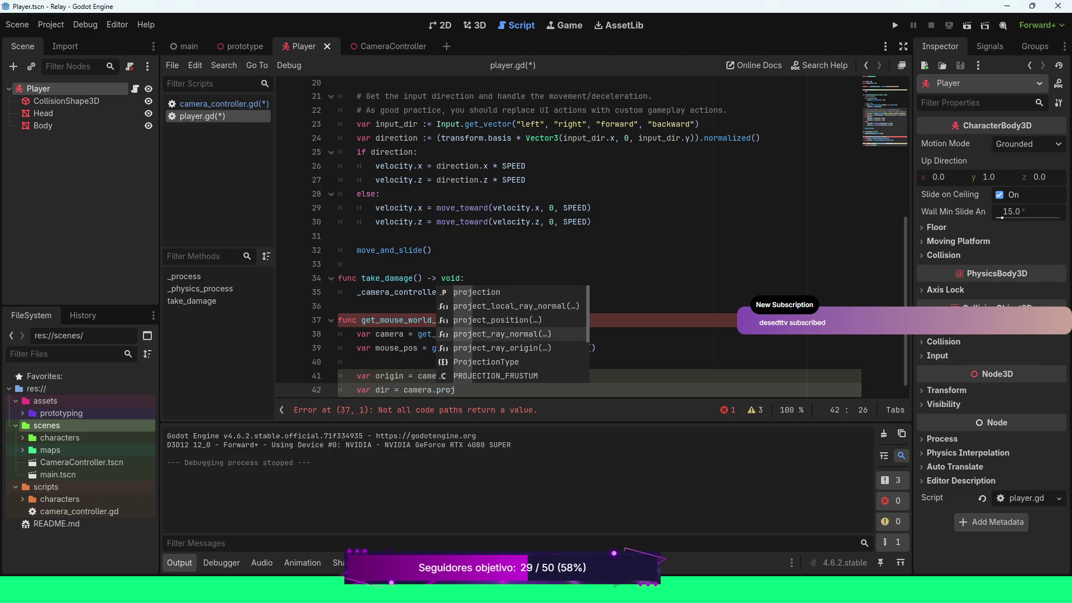
key("Return")
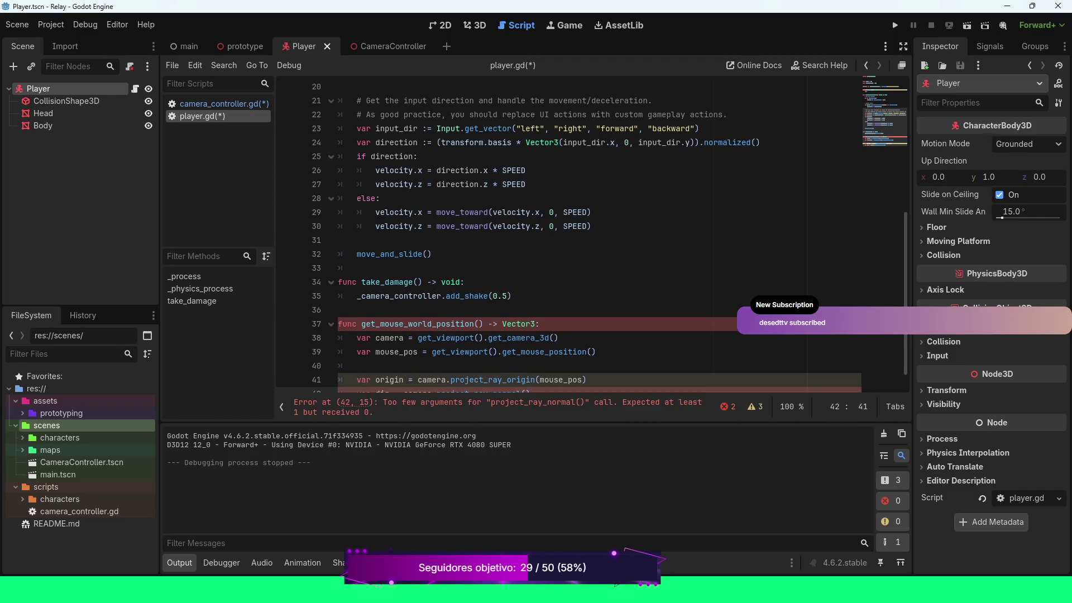
type("mouse")
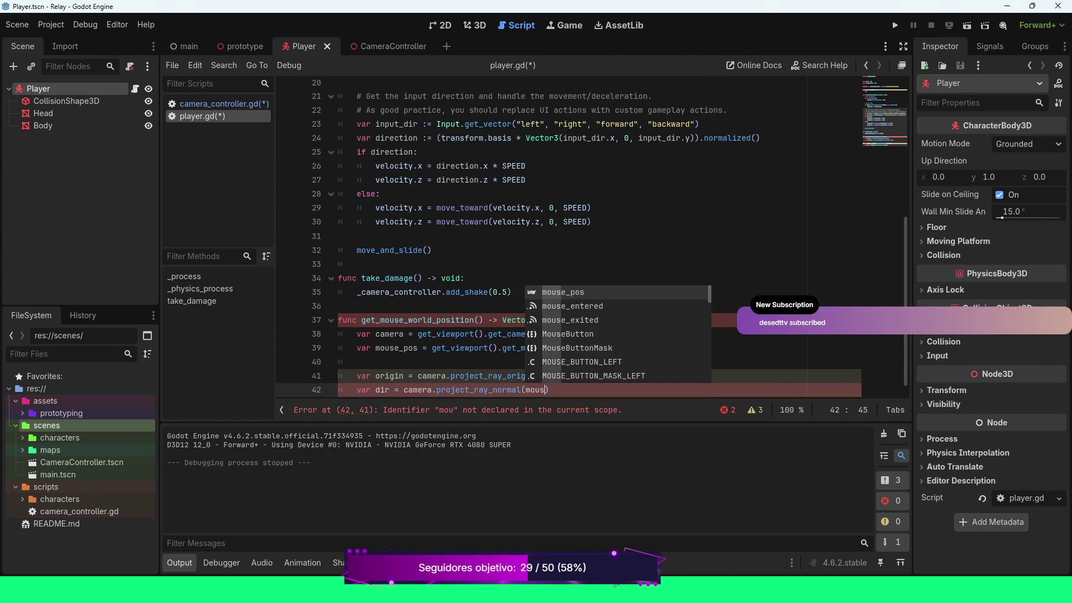
key("Return")
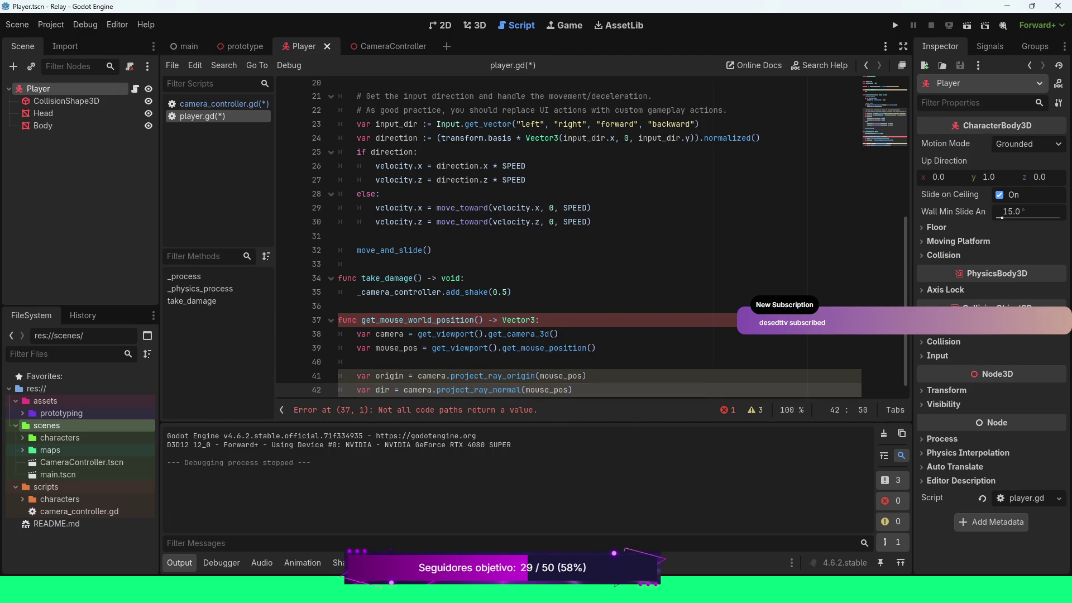
type(")")
key("Return")
key("Return")
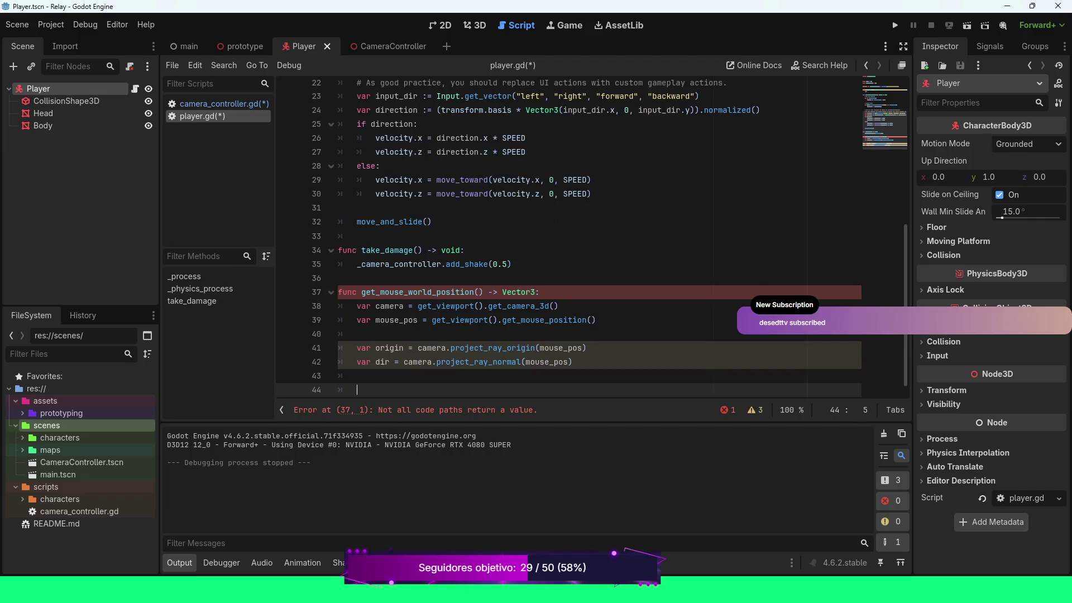
Define var plane = Plane(Vector3.UP, global_position.y)
type("var plane = ")
type("Plan")
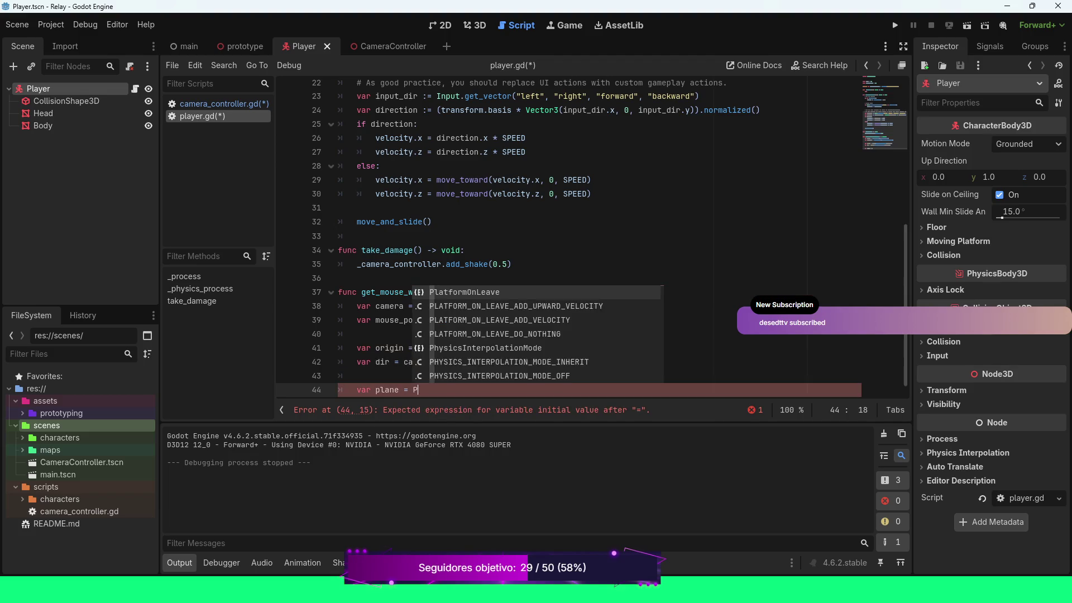
key("Return")
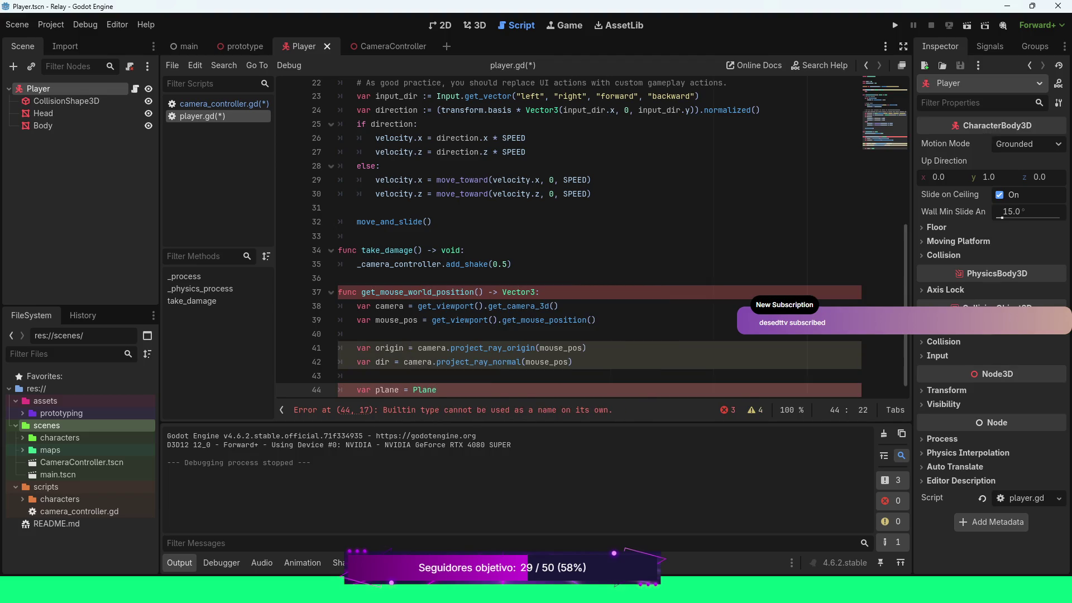
type("(Vec")
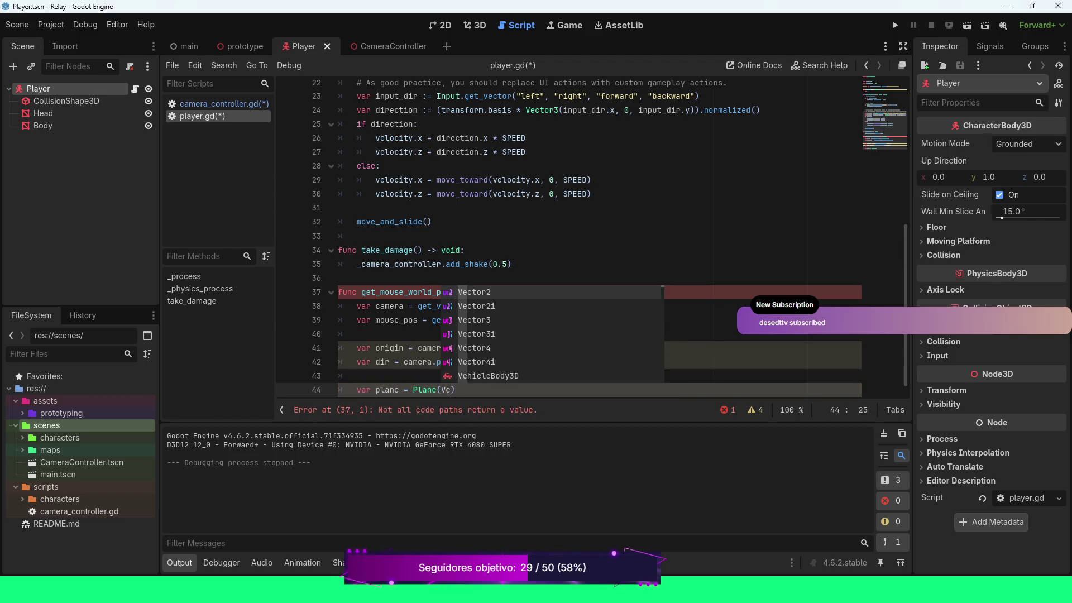
key("Down")
key("Down")
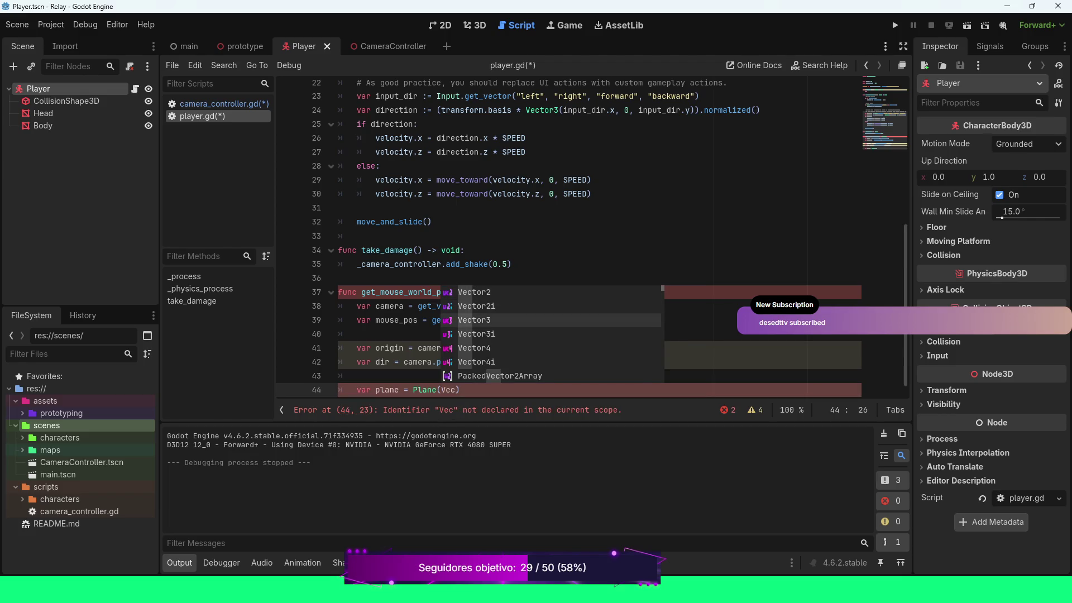
key("Return")
type(".U")
type("P, ")
type("global")
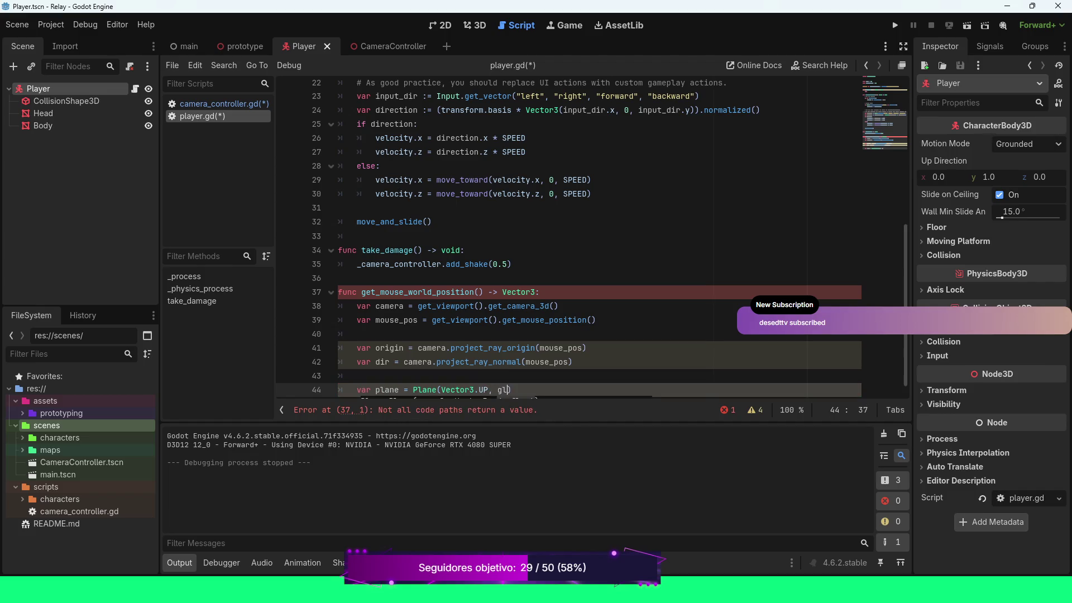
key("Down")
key("Return")
type(".y)")
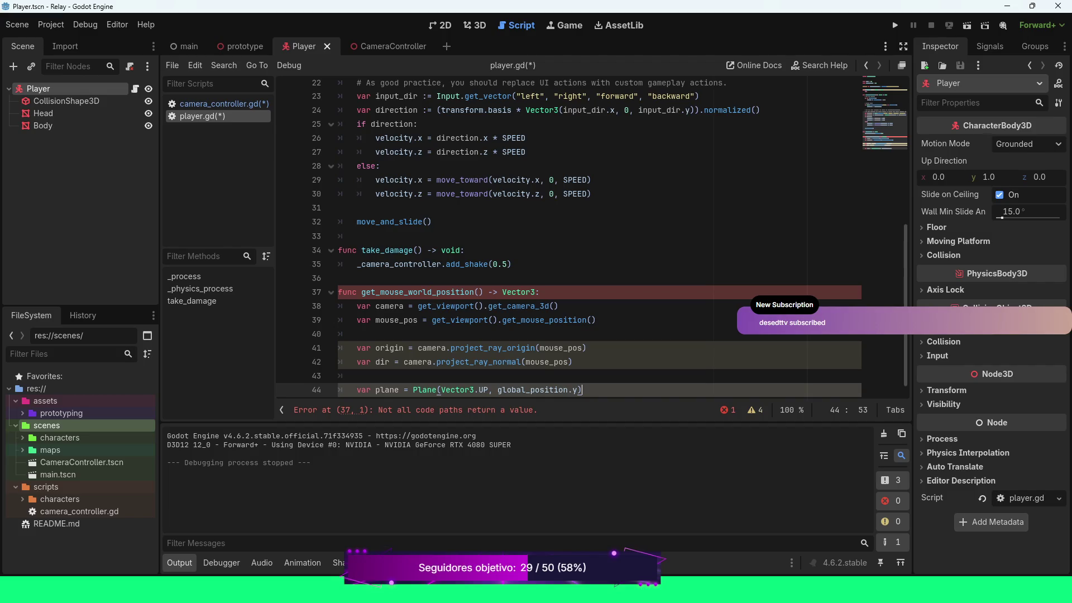
key("Return")
Add var hit = plane.intersects_ray(origin, dir) and begin if hit == null:
type("var hit ")
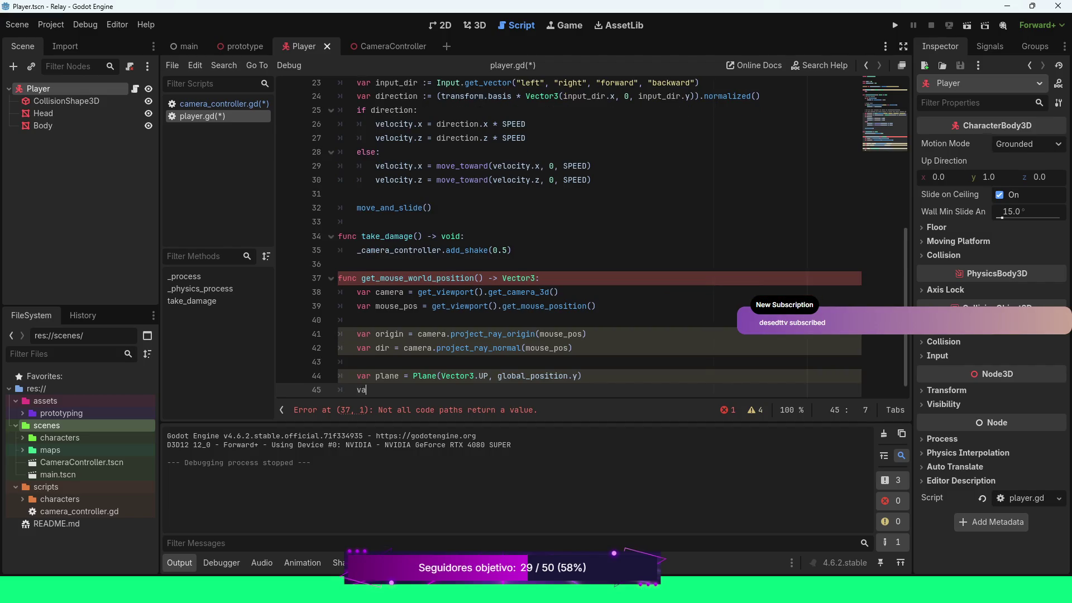
type("= pla")
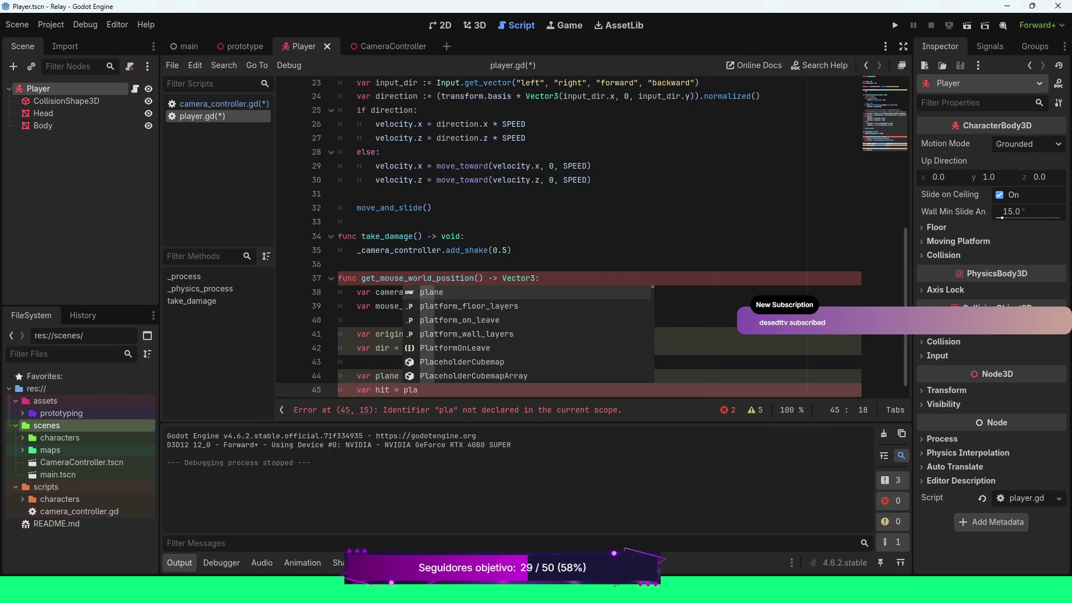
key("Return")
type(".inter")
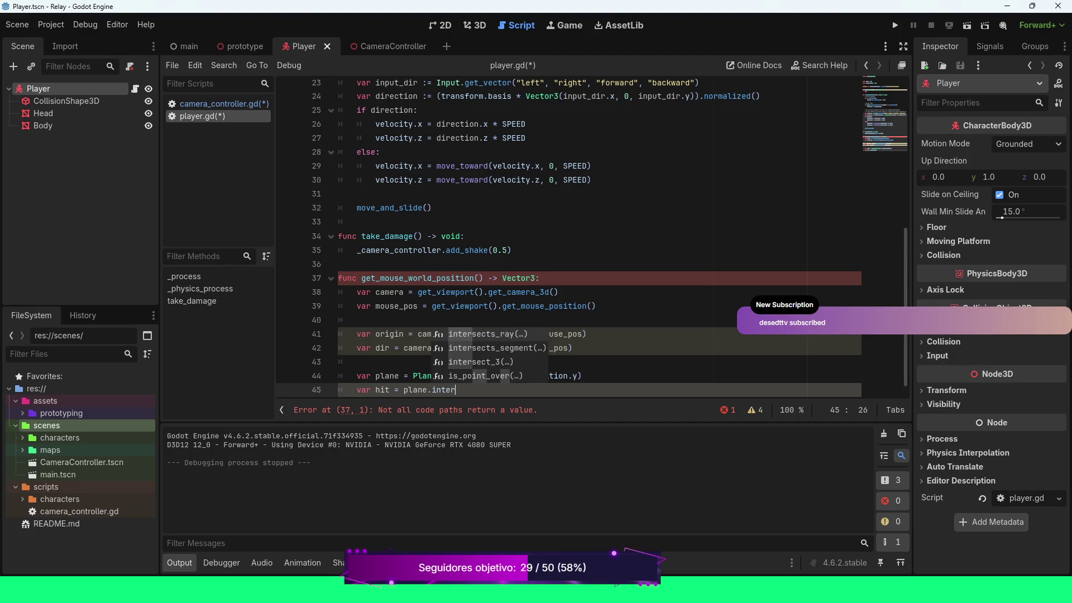
key("Return")
type("ori")
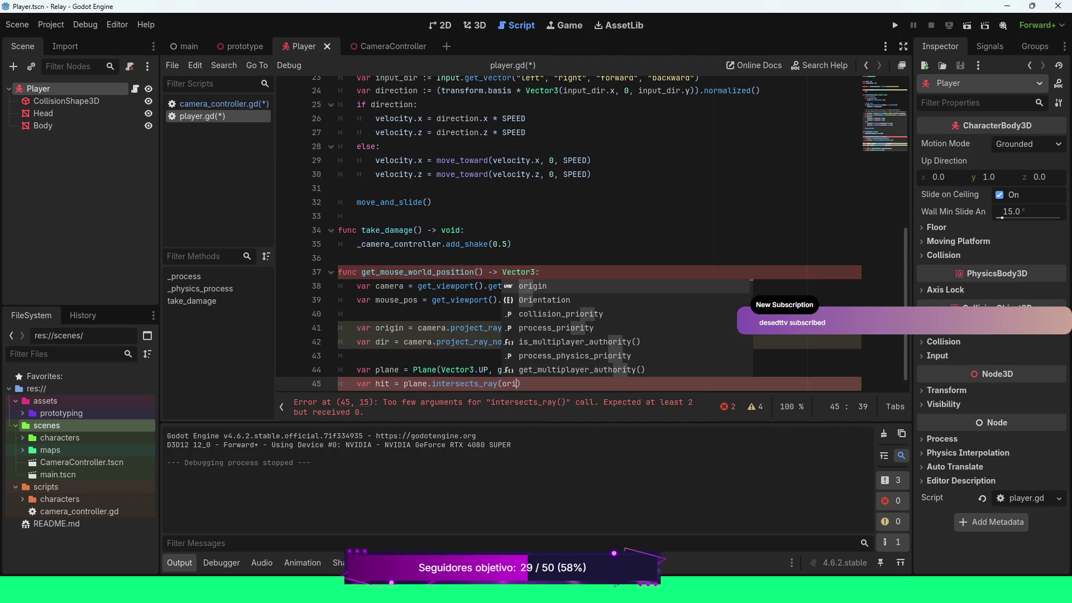
key("Return")
type(", dir")
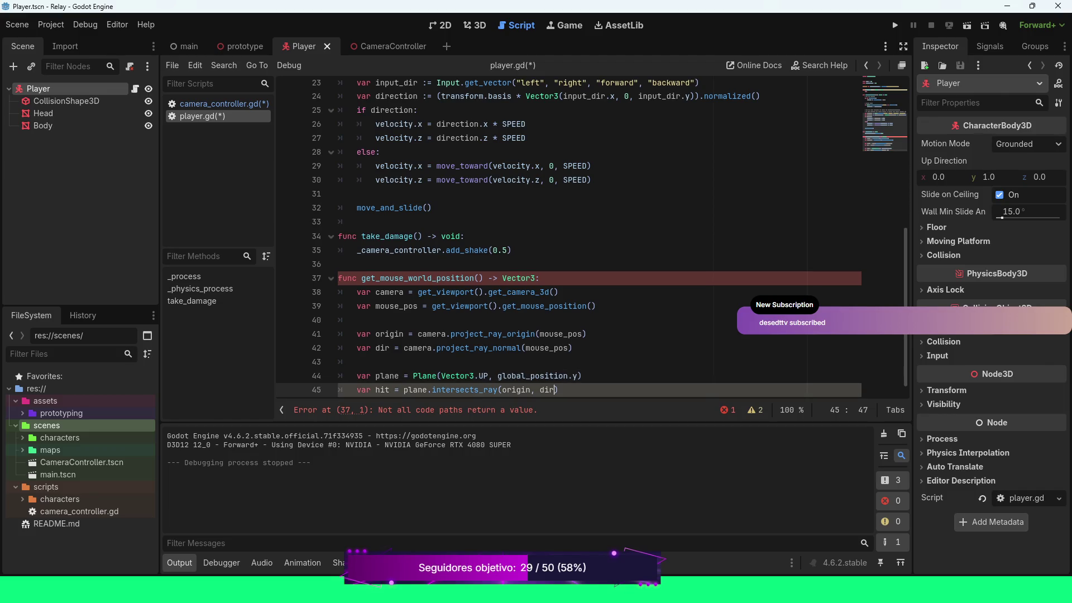
type(")")
key("Return")
key("Return")
type("if ")
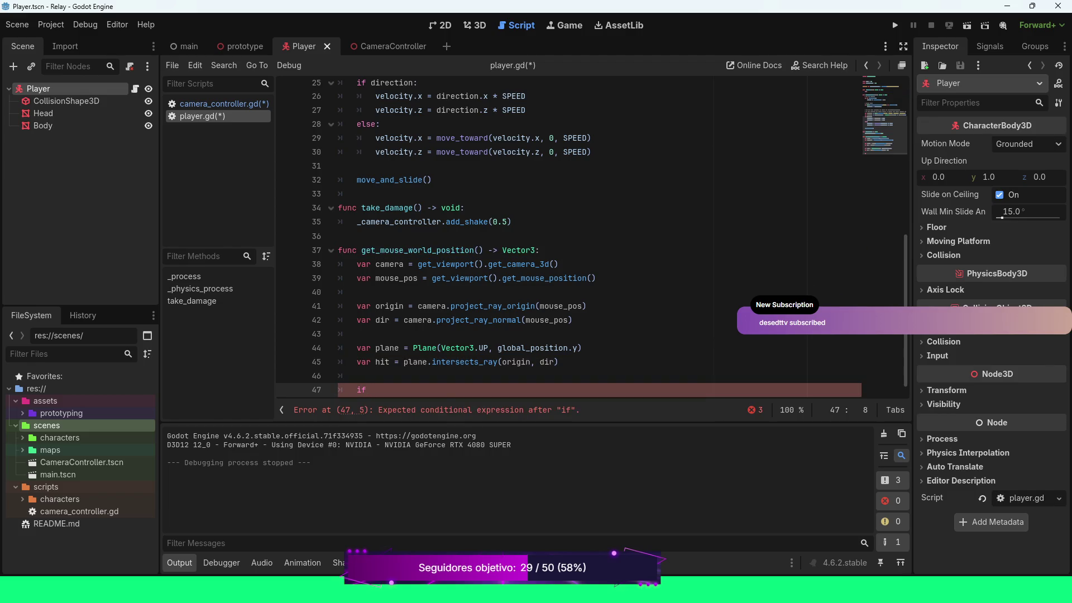
type("hit == null:")
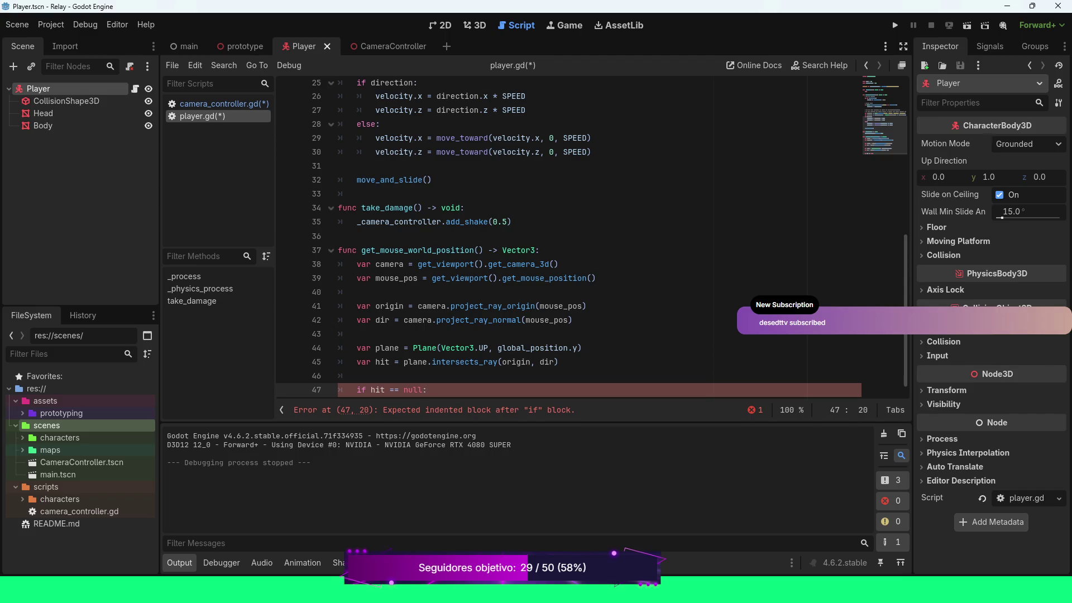
Return global_position under the null check, otherwise return hit
key("Return")
type("return")
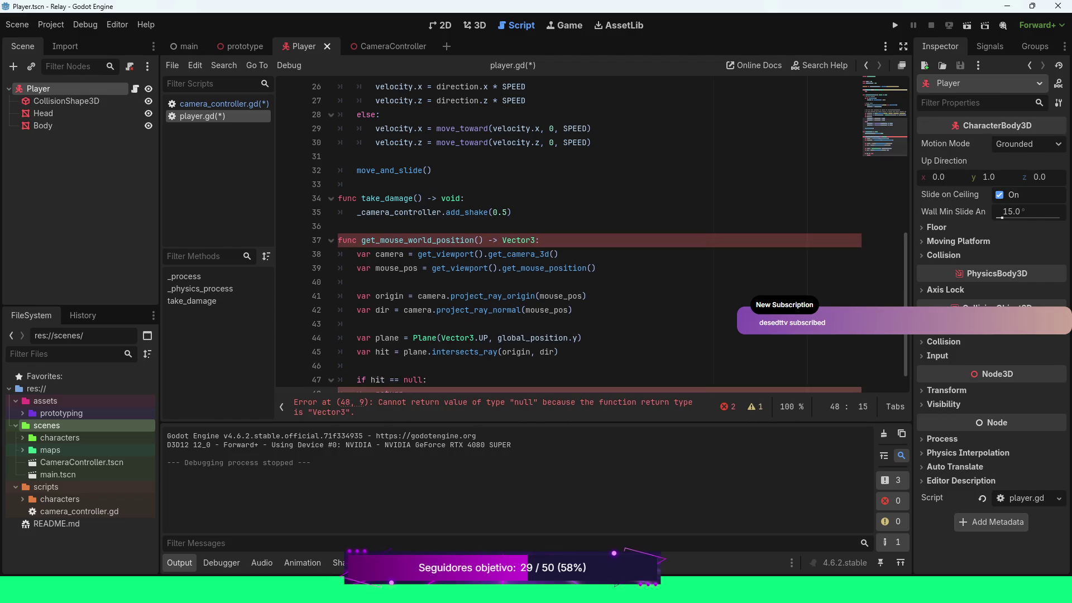
type(" glo")
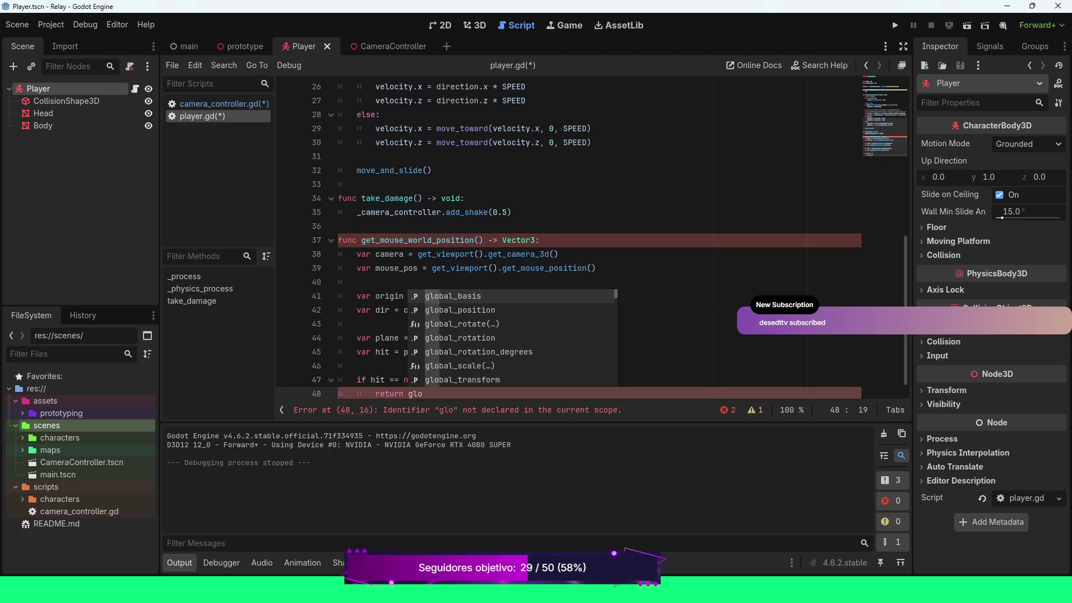
key("Down")
key("Return")
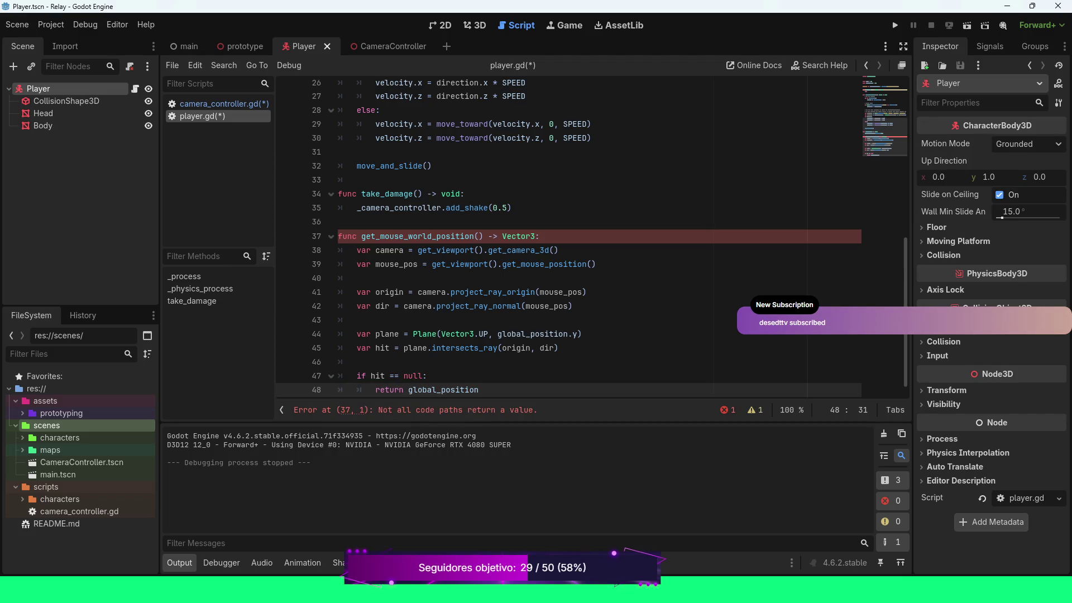
key("Return")
type("return hit")
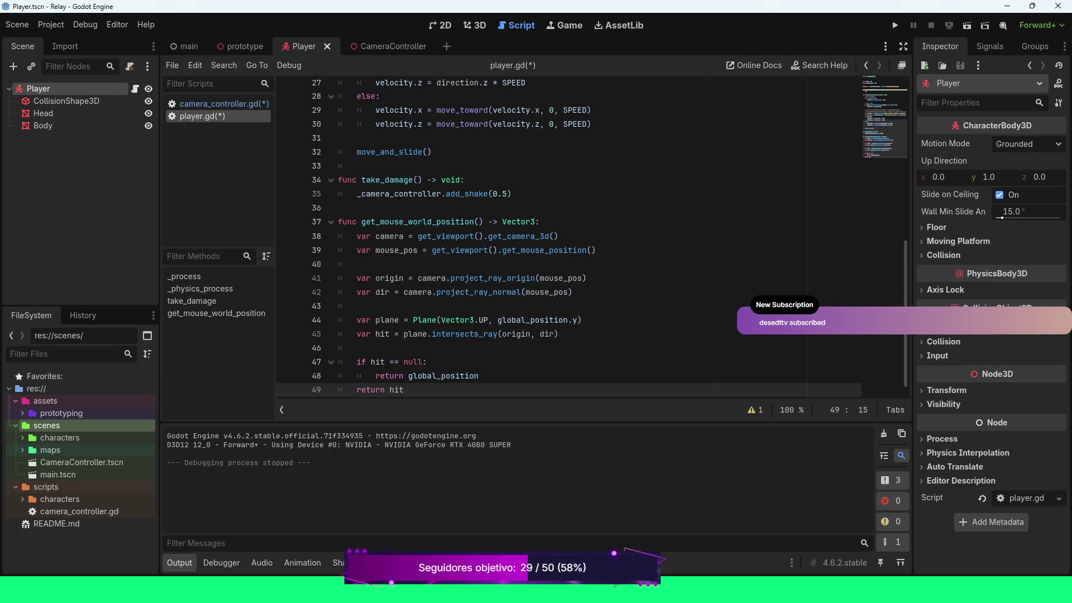
scroll(592, 238, "down", 1)
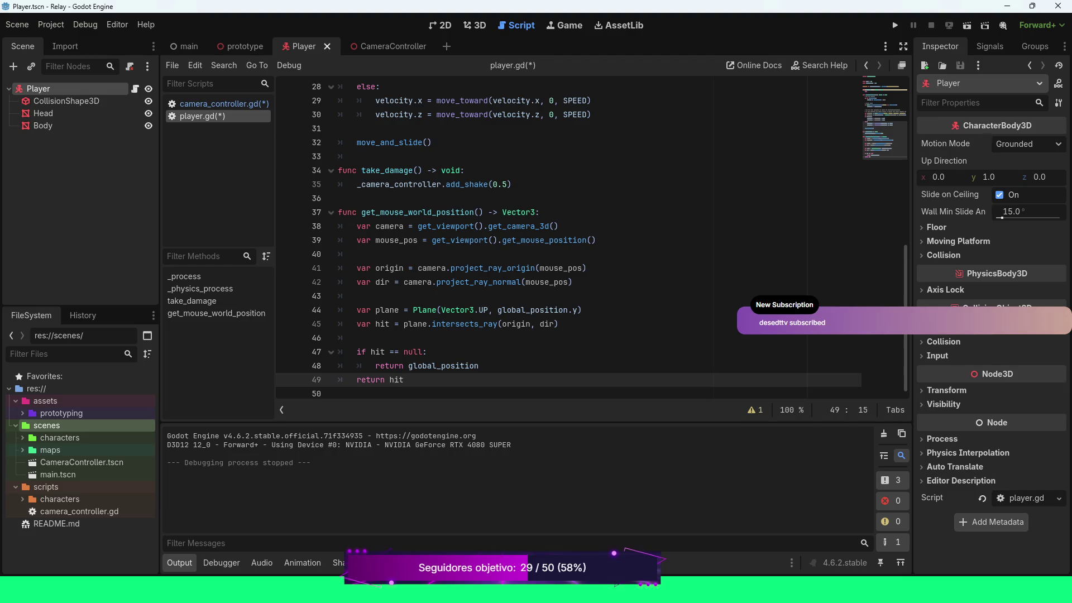
scroll(591, 239, "up", 1)
left_click(185, 277)
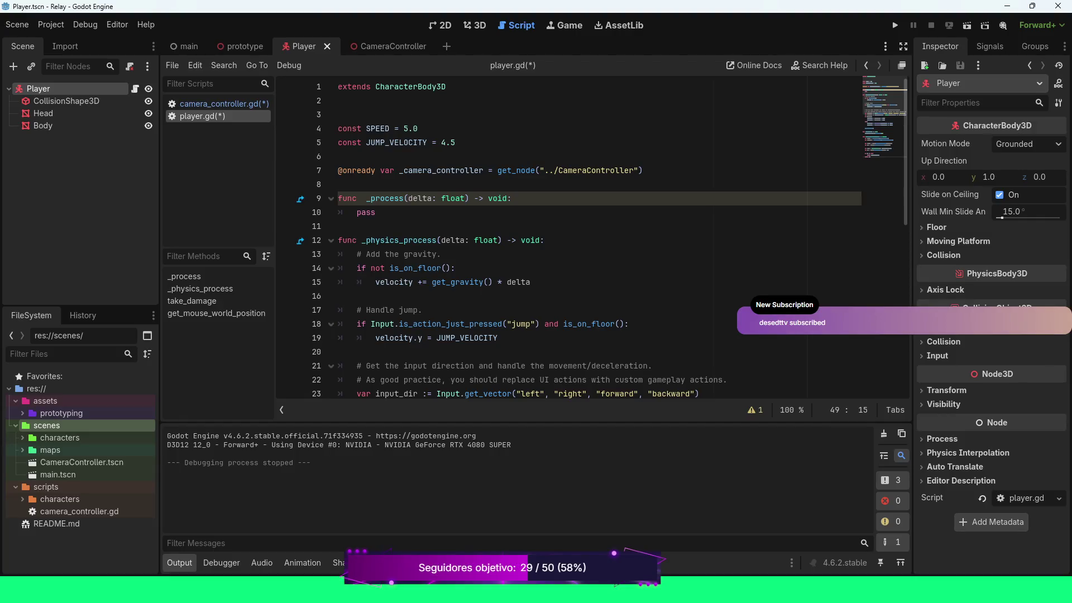
Replace pass with var mouse_world = get_mouse_world_position() and var direction = mouse_world - global_position
left_click(376, 212)
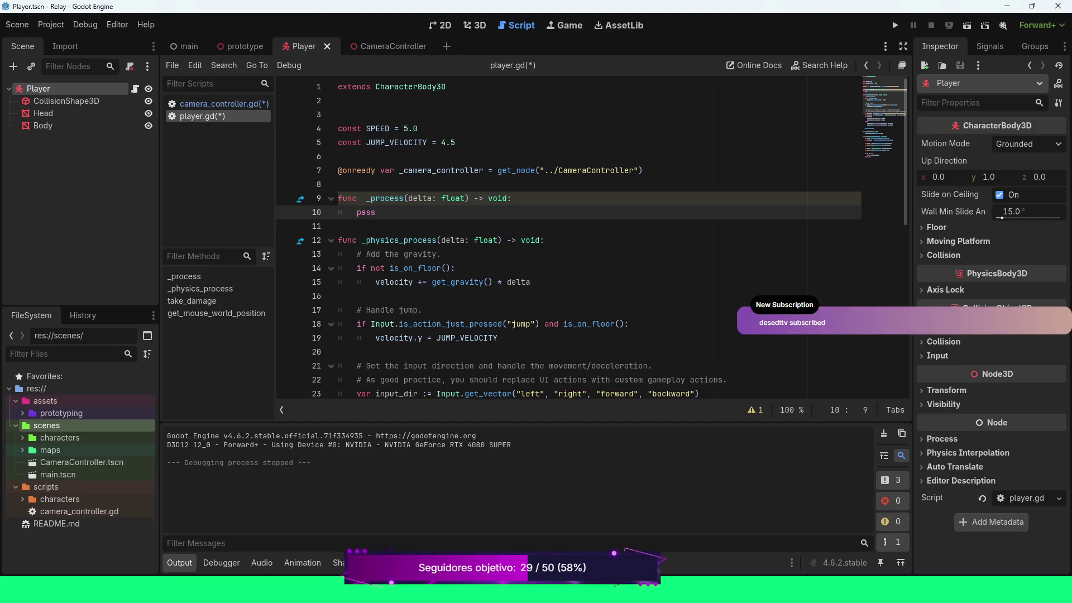
key("BackSpace")
key("BackSpace")
key("BackSpace")
type("var mouse_wor")
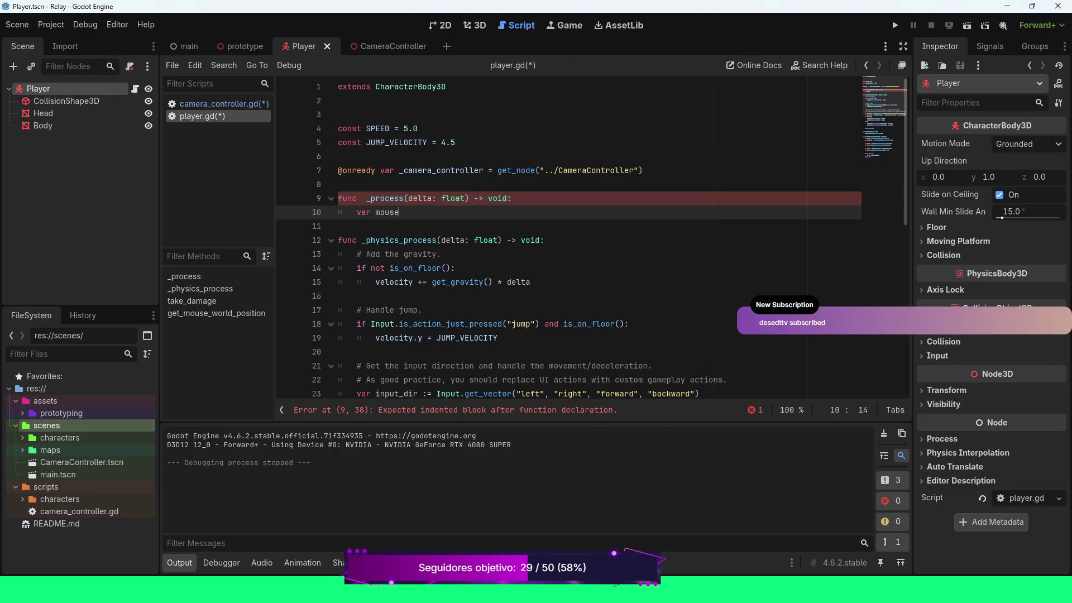
type("ld ")
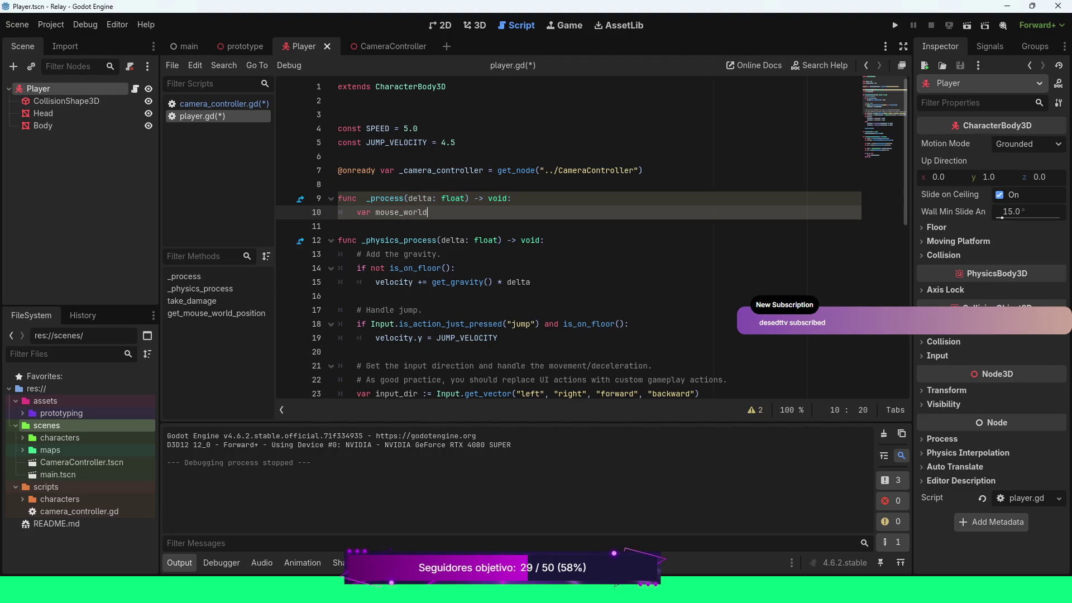
type("= get_")
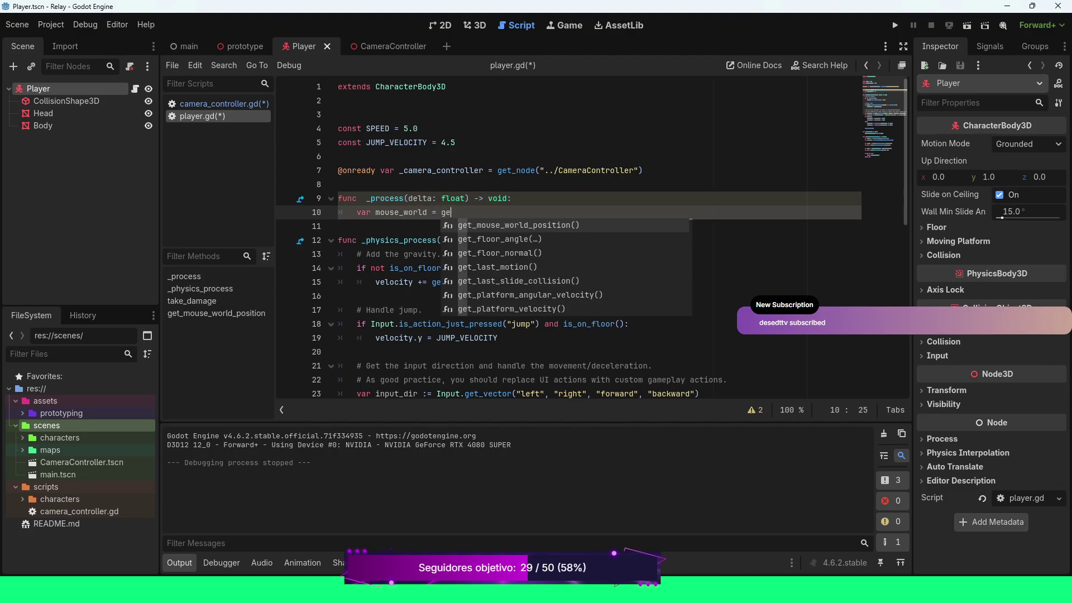
type("mou")
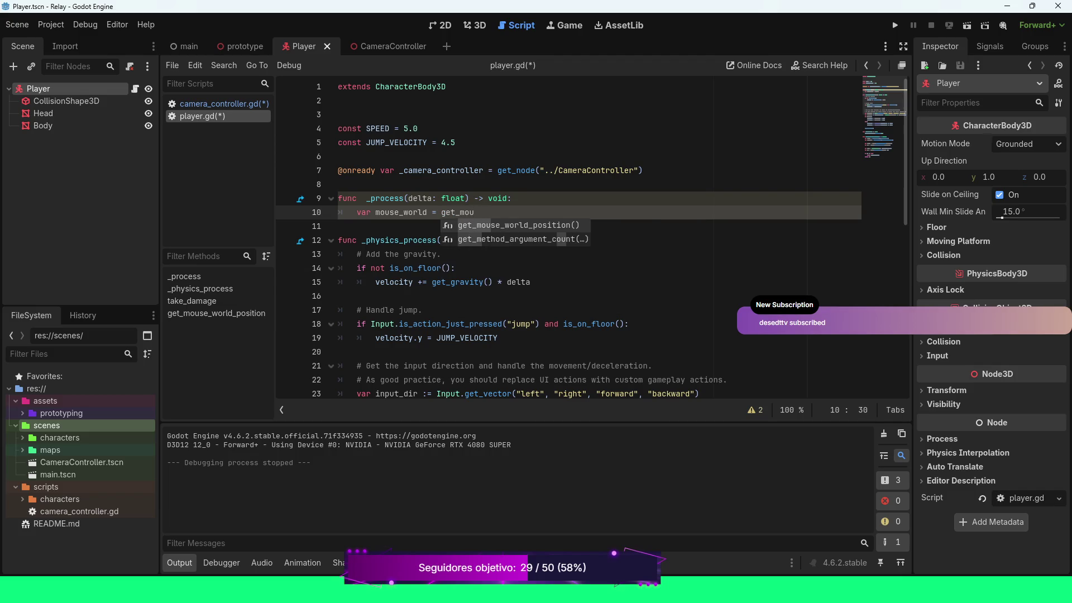
key("Return")
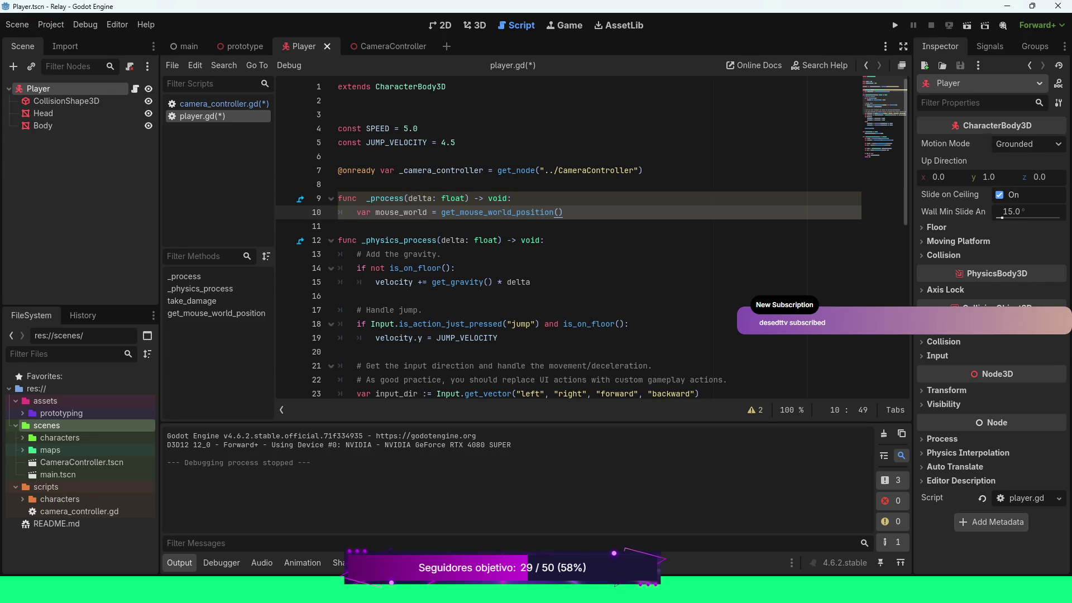
key("Return")
key("Return")
type("var d")
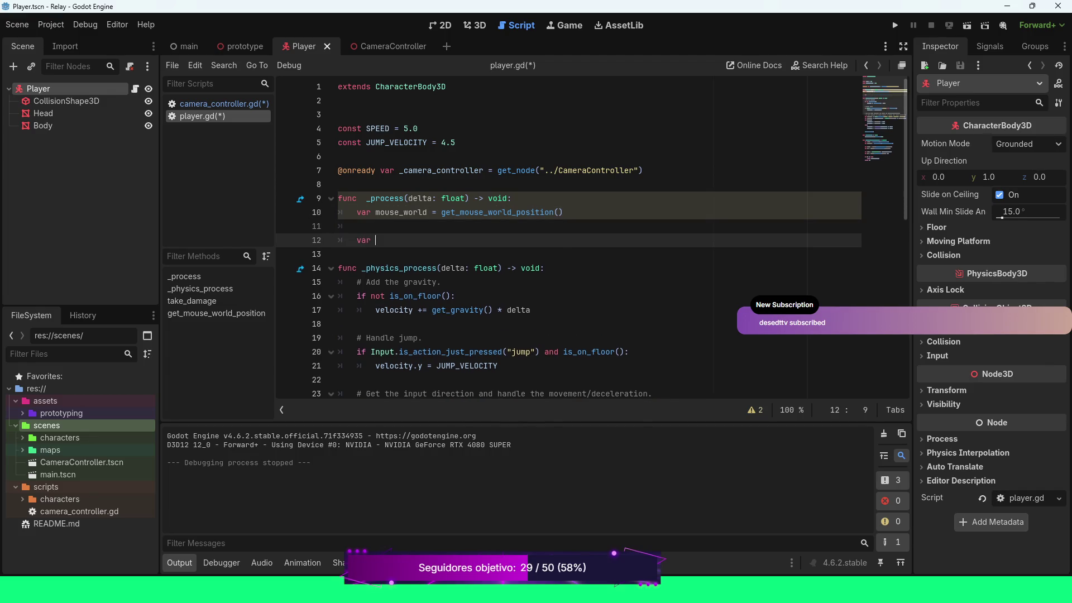
type("irection =")
type(" mouse")
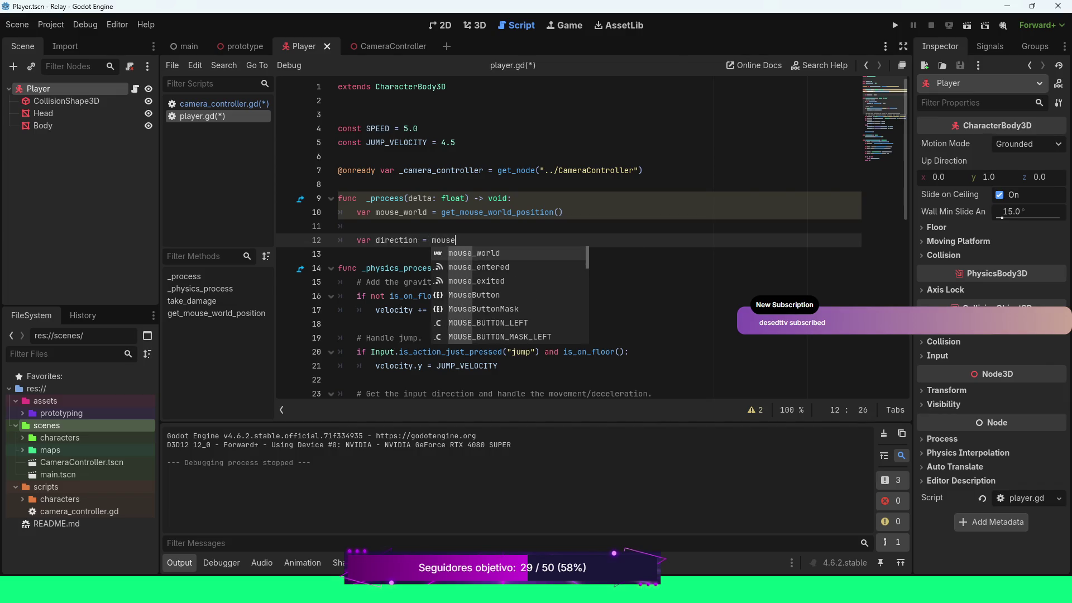
key("Return")
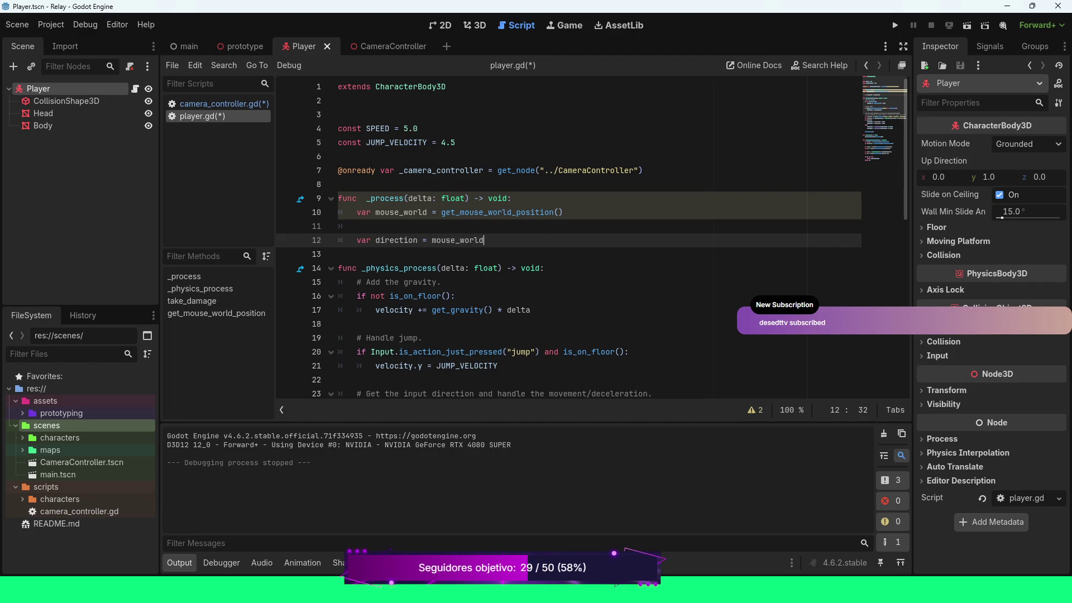
type("glo")
type("bal")
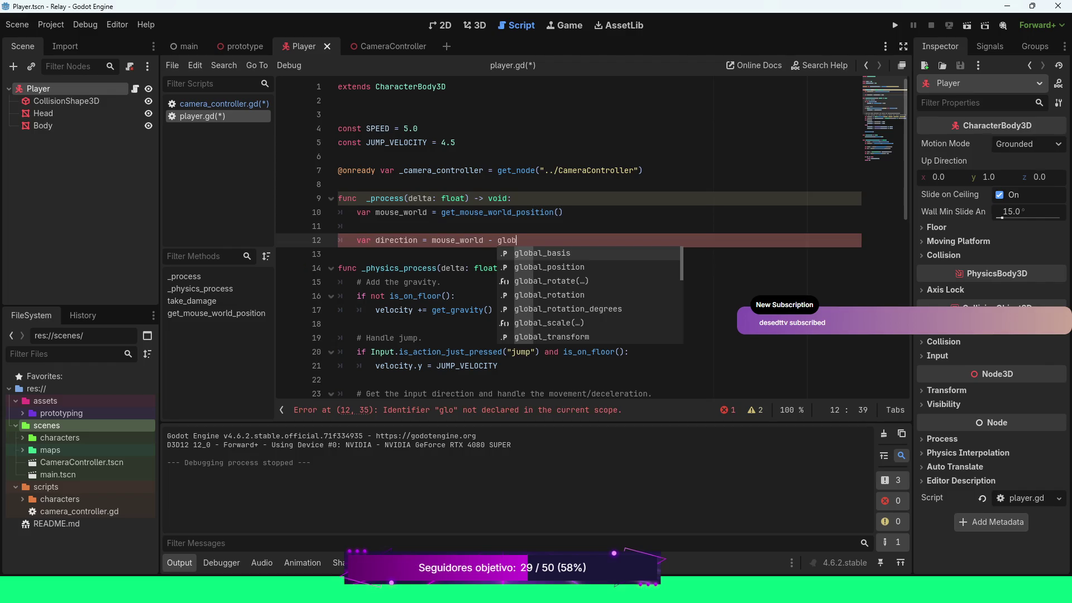
type("_P")
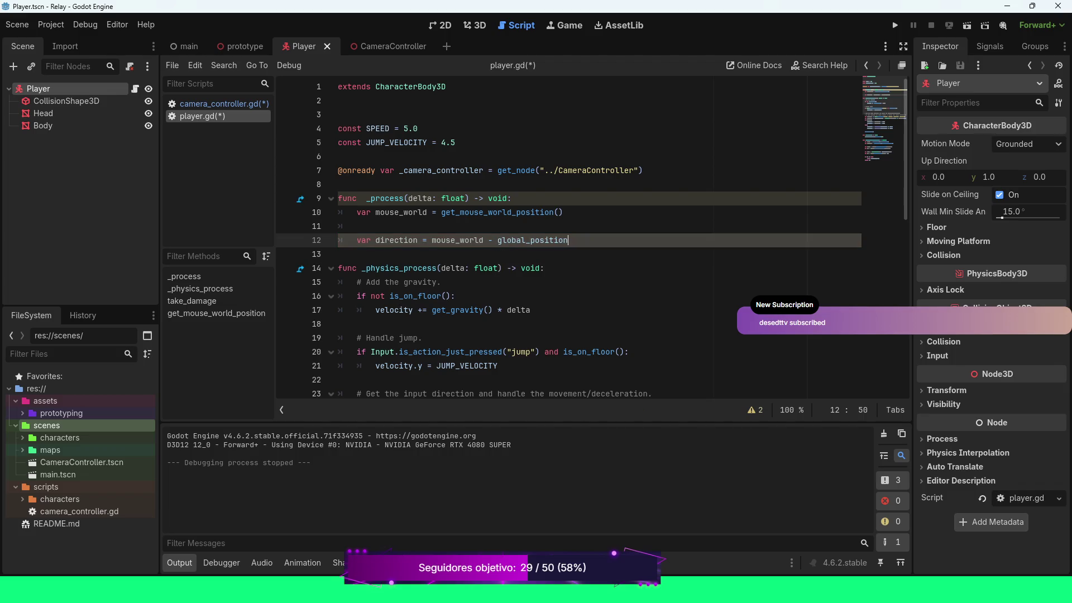
key("Return")
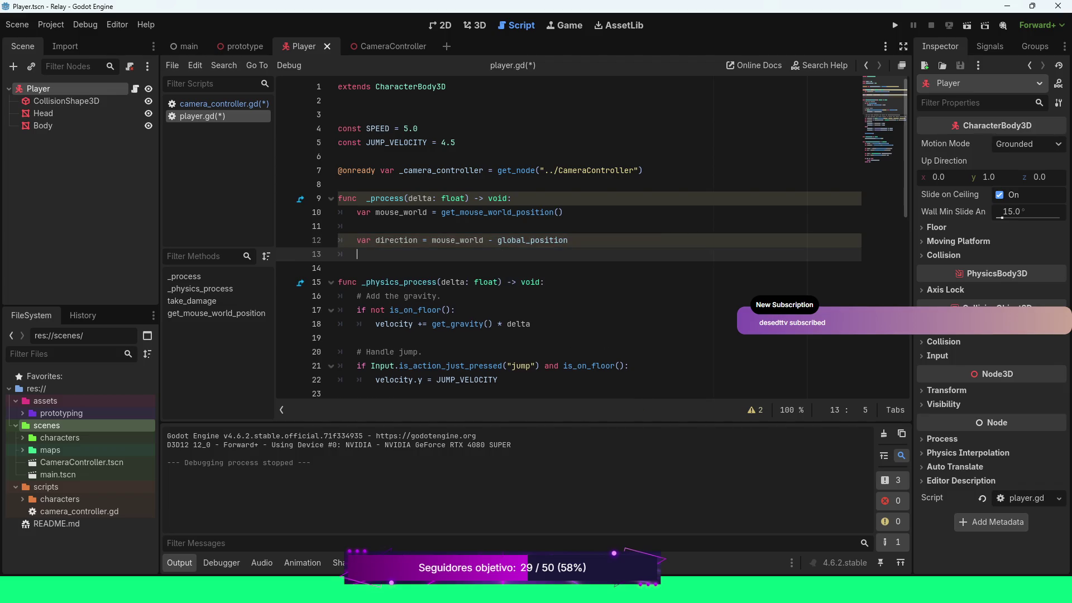
Add direction.y = 0 and an early if direction.length() == 0: return
type("direction.y = 0")
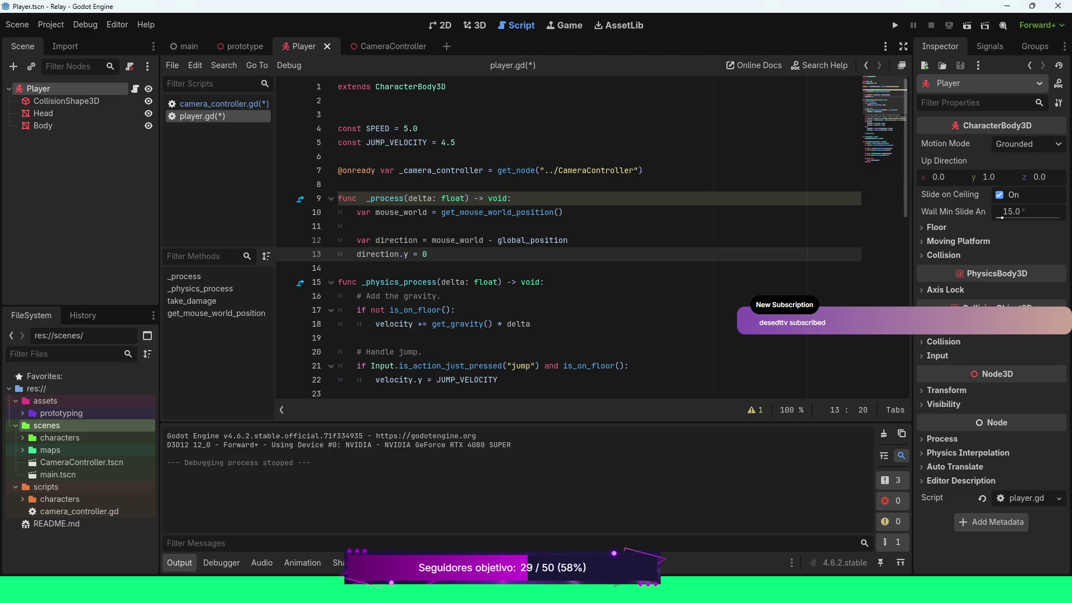
key("Return")
key("Return")
type("if dire")
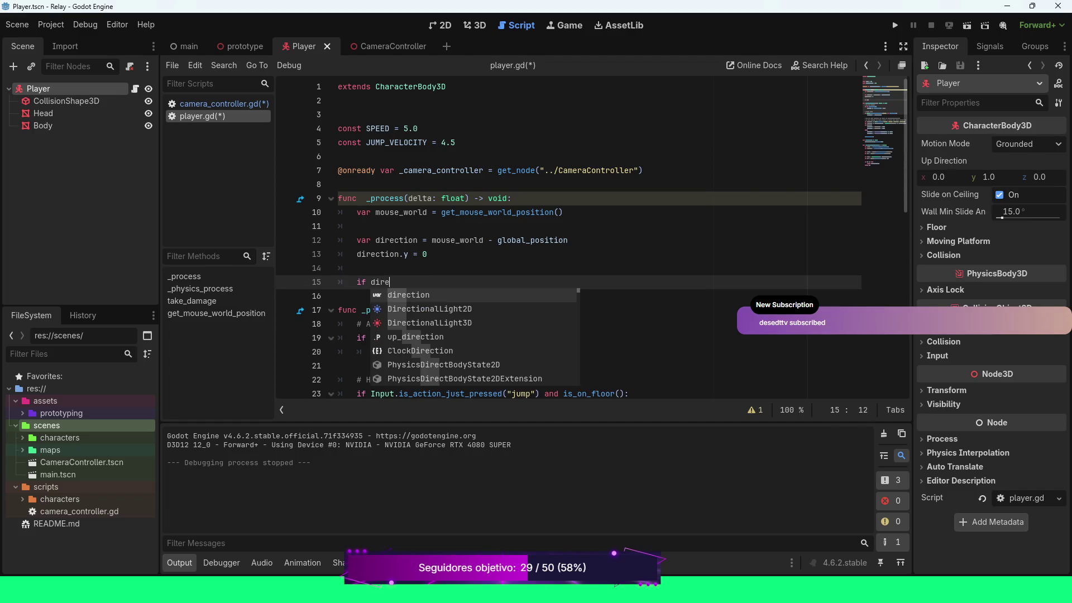
key("Return")
type("len")
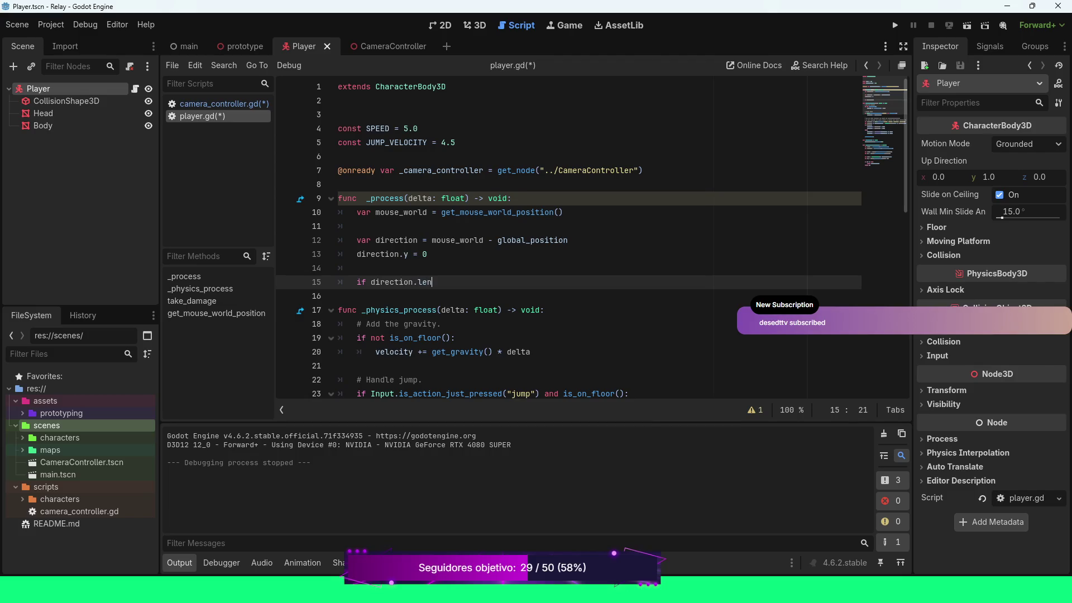
key("Return")
type("== 0")
type(": return")
key("Return")
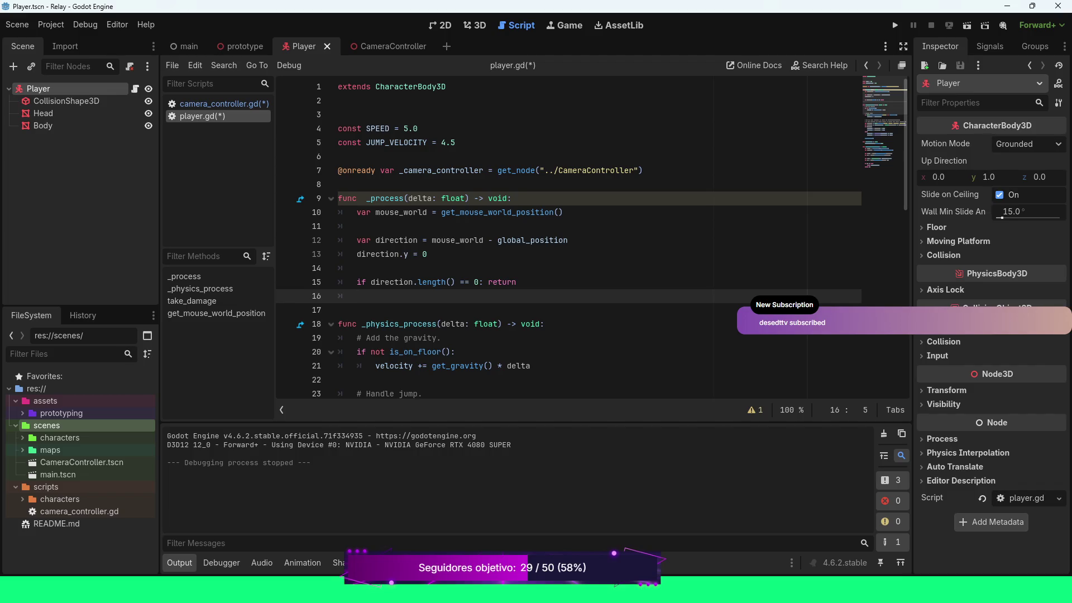
Insert a two-line WARNING comment above the check about code not belonging to the mouse implementation
key("Up")
key("Up")
key("Return")
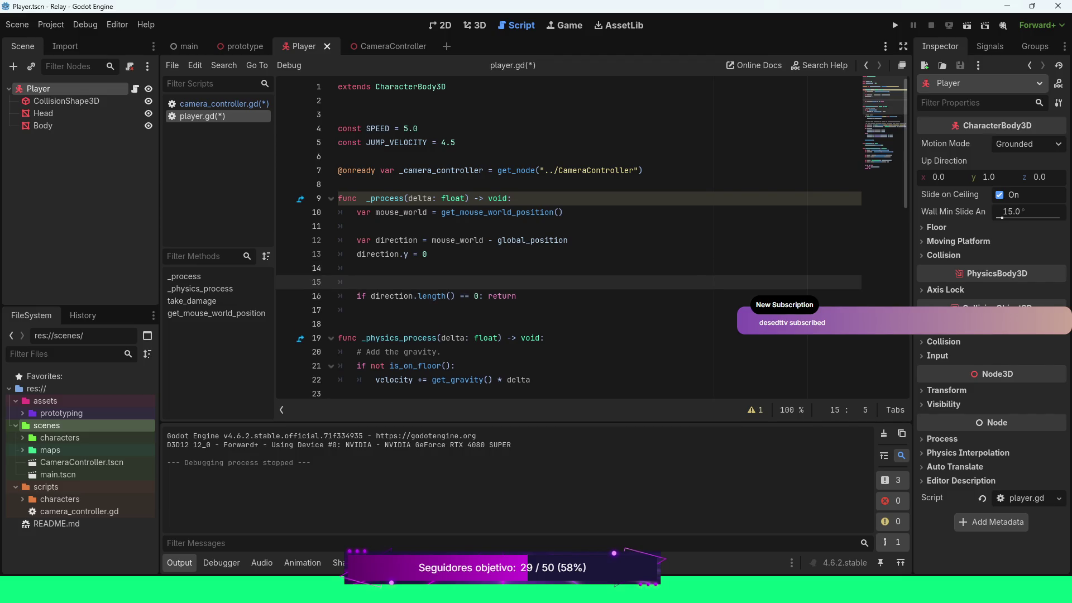
type("#")
type("WARNING: ")
type("this ")
type("can br")
key("BackSpace")
key("BackSpace")
type("introduce bug ")
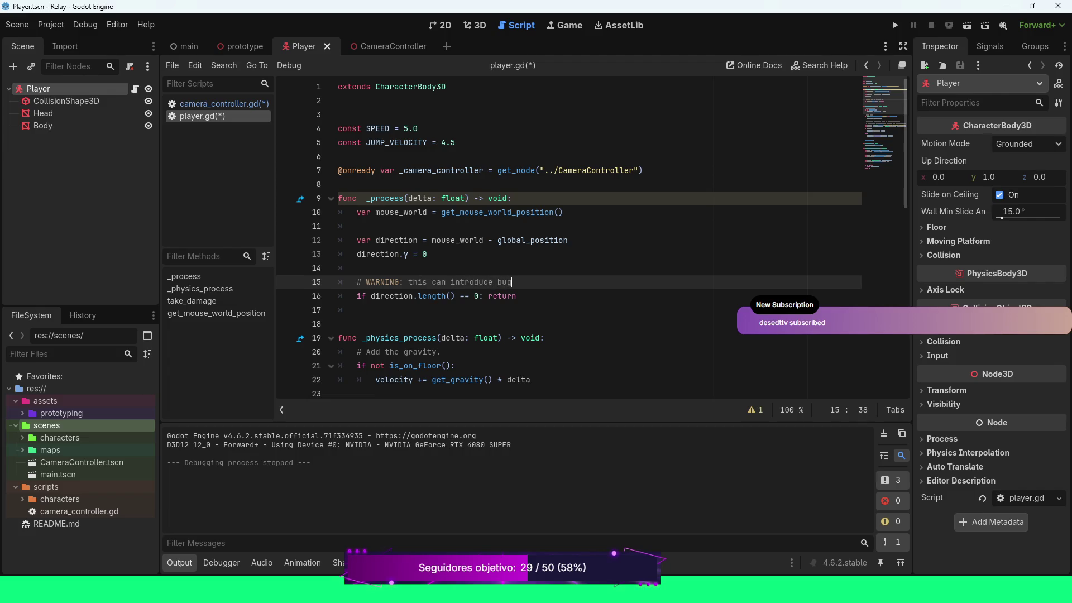
type("for ")
type("coding")
key("BackSpace")
key("BackSpace")
key("BackSpace")
type("coming after")
type(" this line")
key("Return")
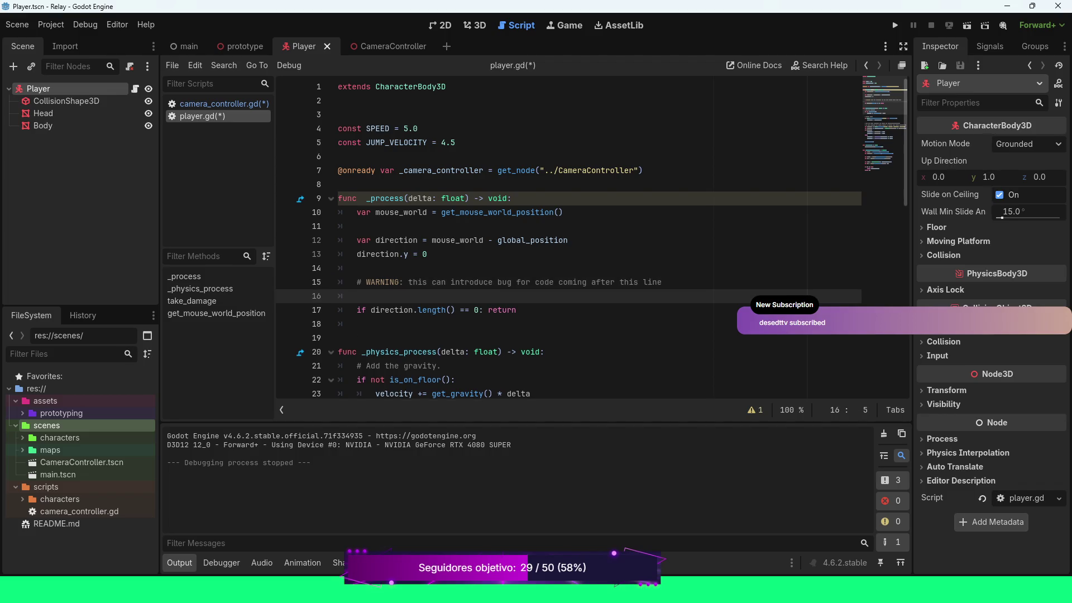
type("# that ")
type("do")
type("esn't belong ")
type("to")
type(" mouse ")
type("implemente")
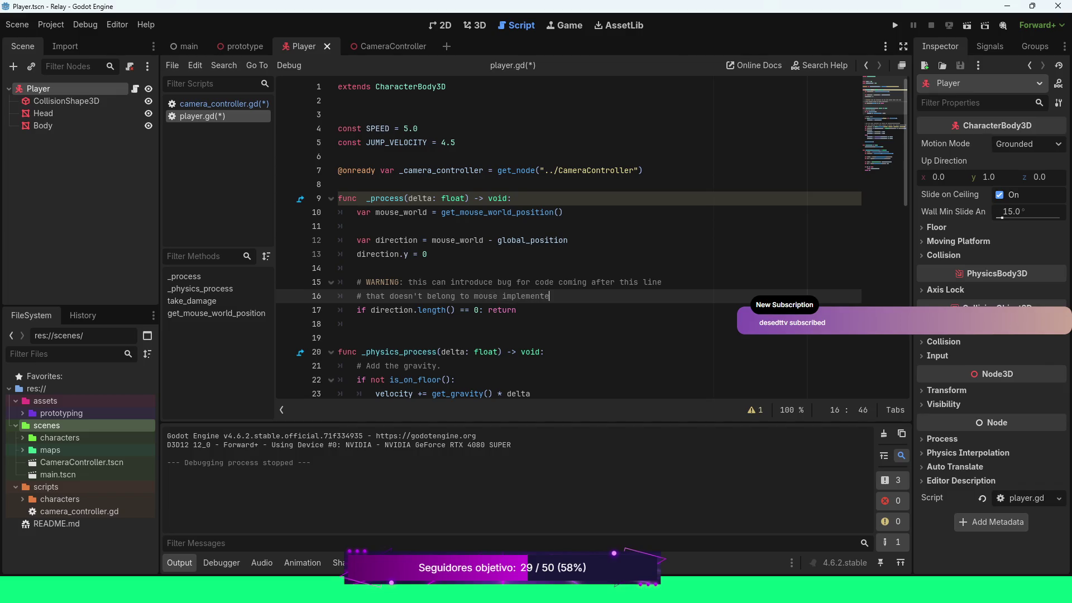
key("BackSpace")
type("ation")
Add the comment '# TODO: extract the mouse to a function'
key("Return")
type("# TODO: ")
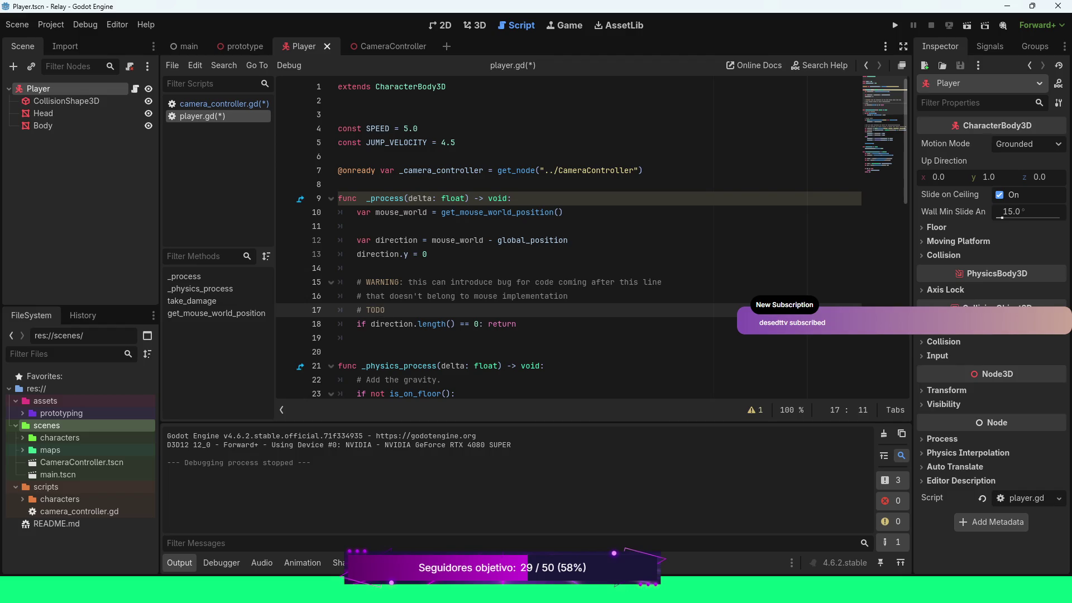
type("extract the m")
type("ouse ")
type("to a function")
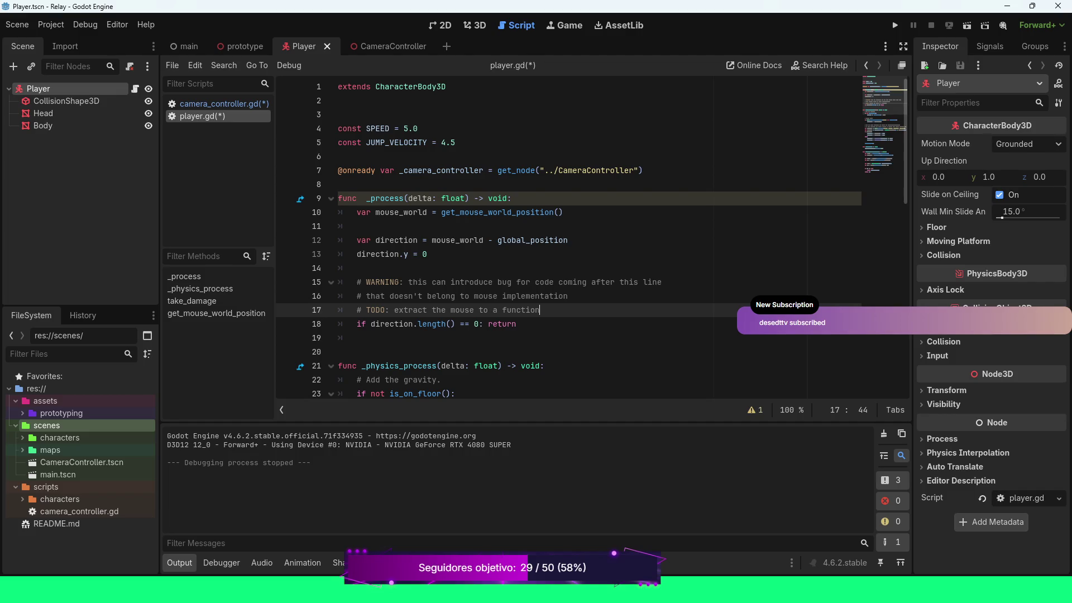
left_click(517, 324)
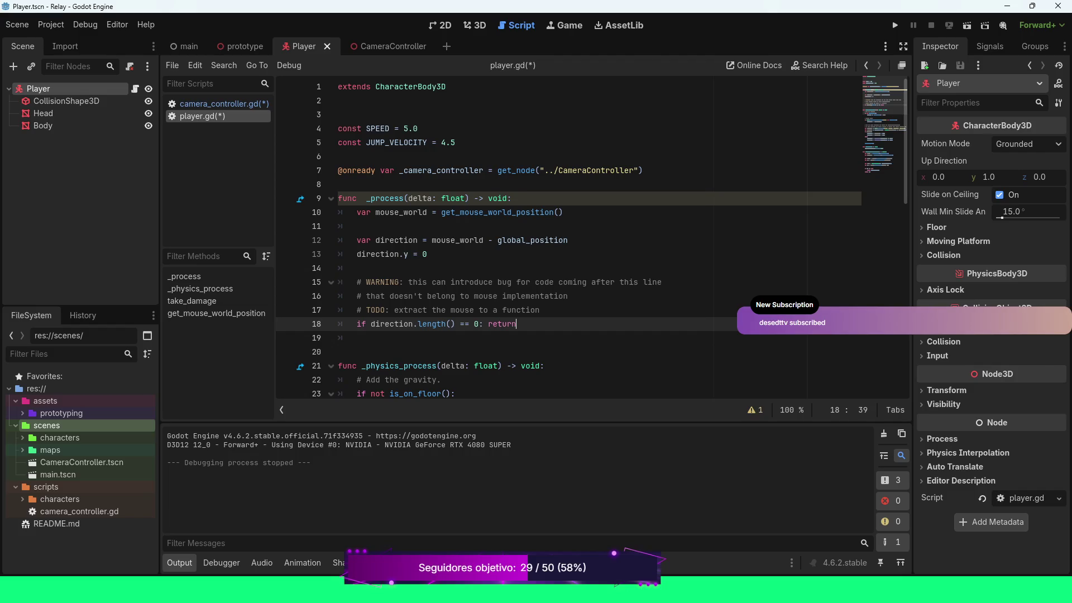
Add a line normalizing direction with normalized()
key("Return")
key("Return")
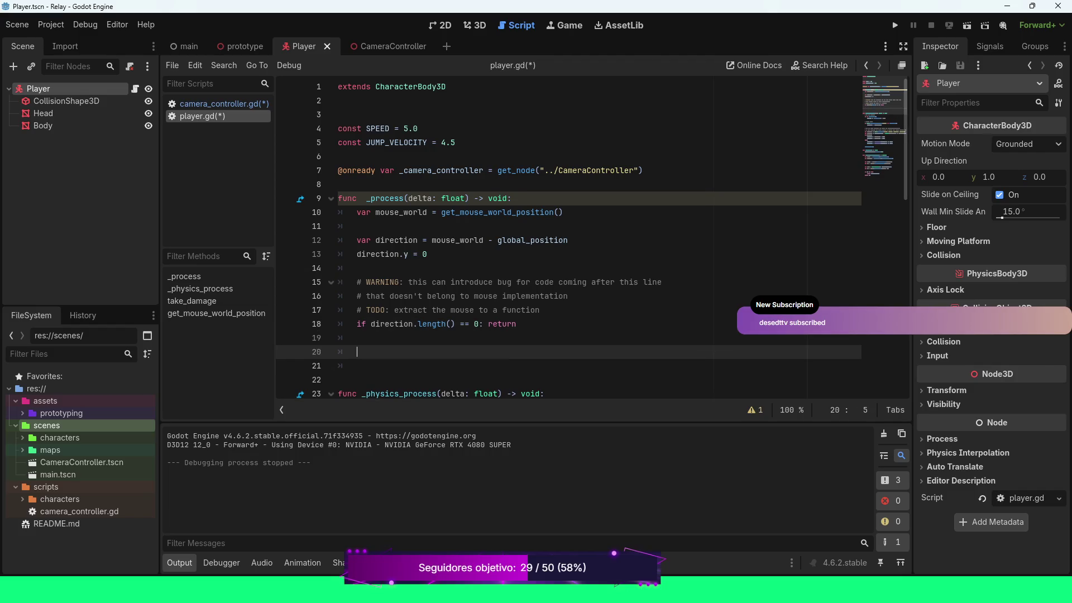
type("direction")
key("Escape")
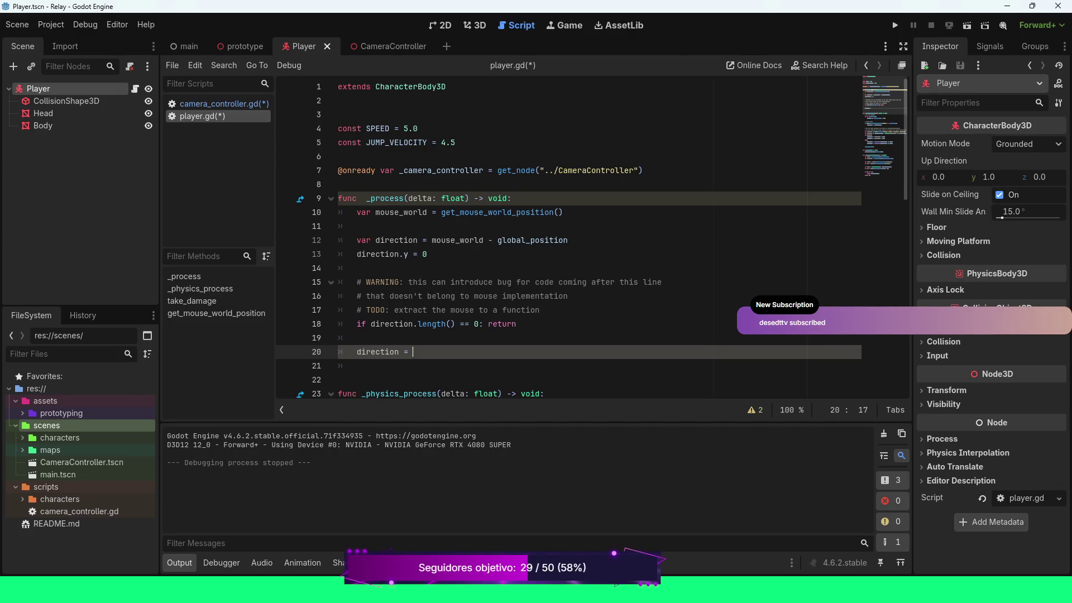
type("dire")
key("Return")
type(".no")
key("Return")
key("Return")
key("Return")
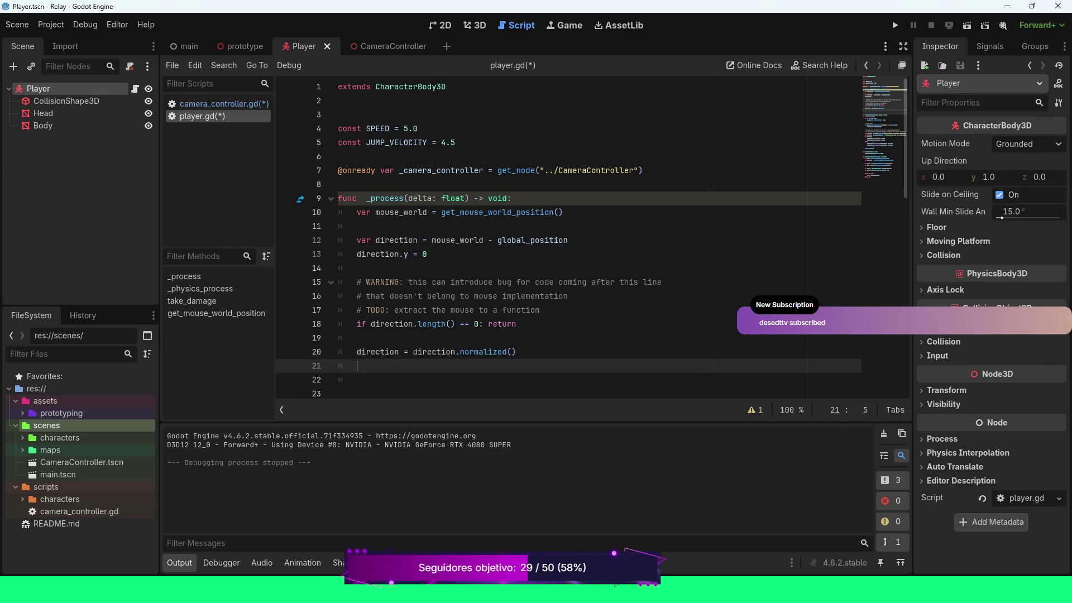
Add var target_rotation = atan2(direction.x, direction.z)
type("var target_")
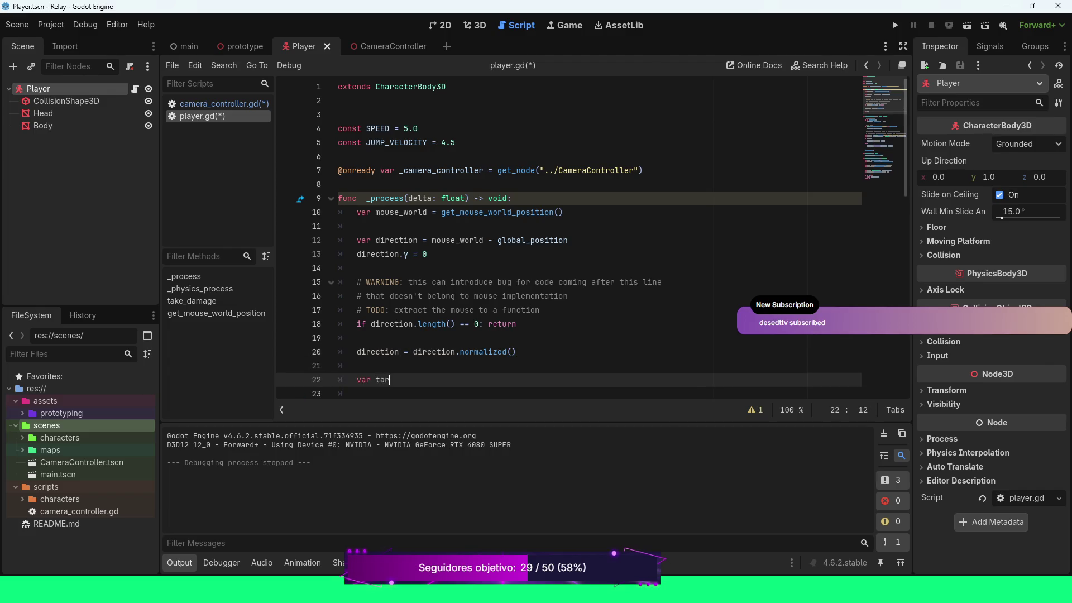
type("rotation = ")
type("atan")
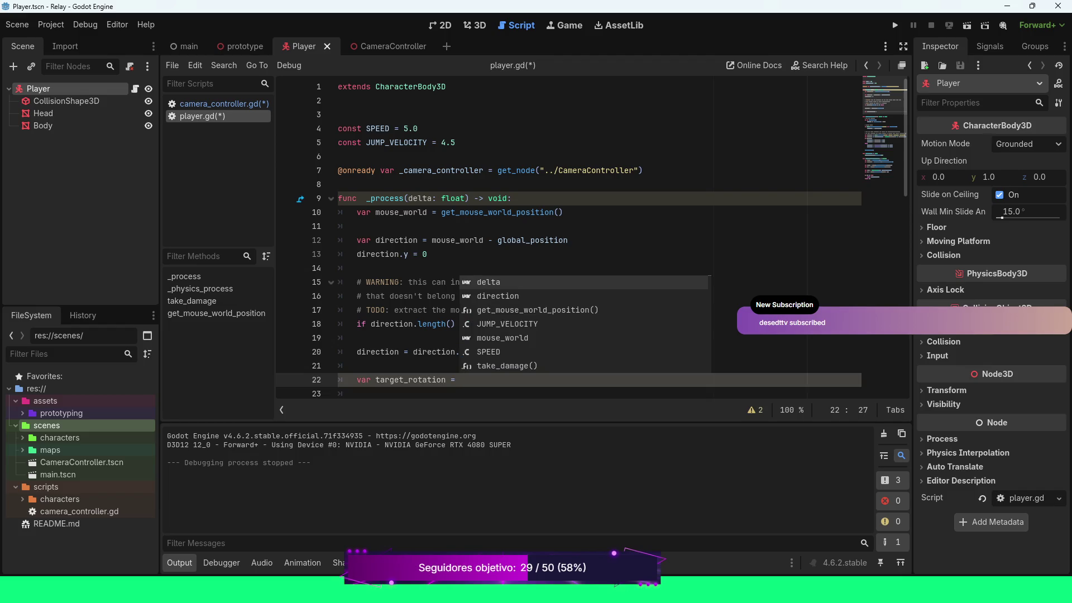
key("Return")
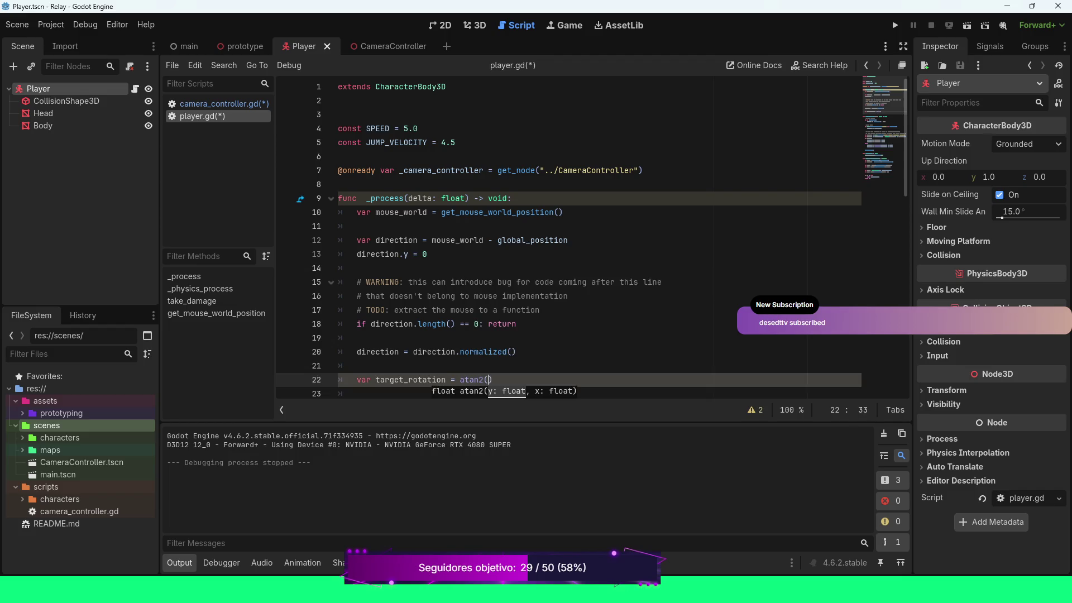
type("dire")
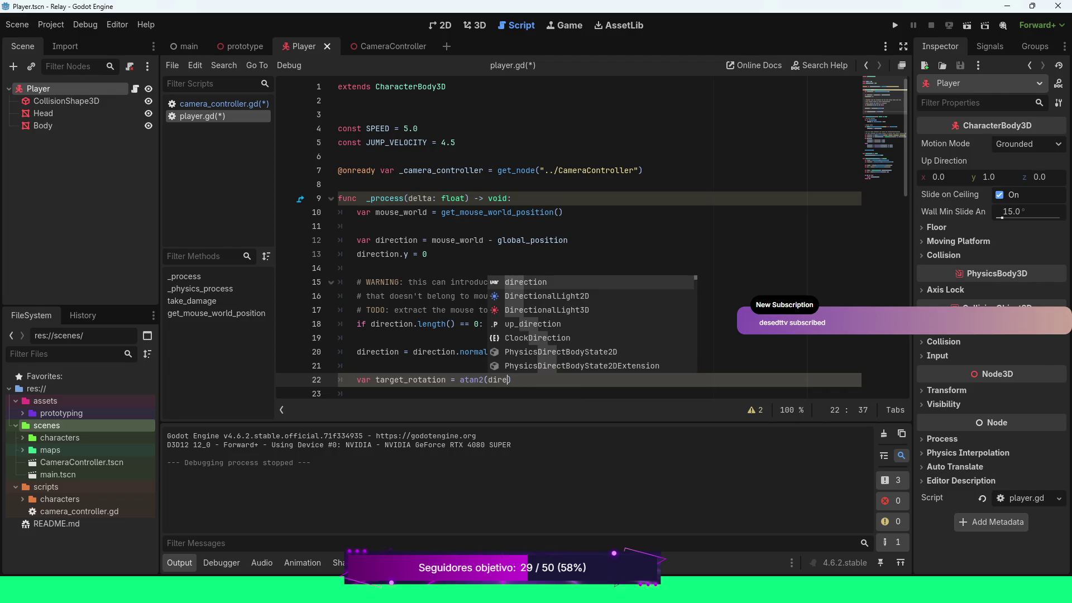
key("Return")
type(".x, dire")
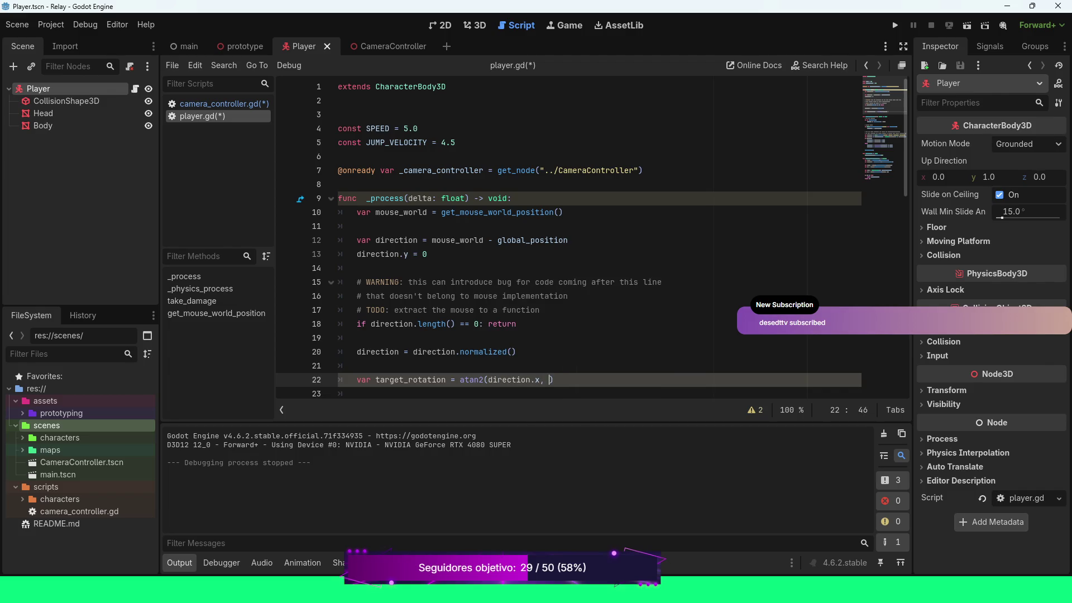
type("ction.z")
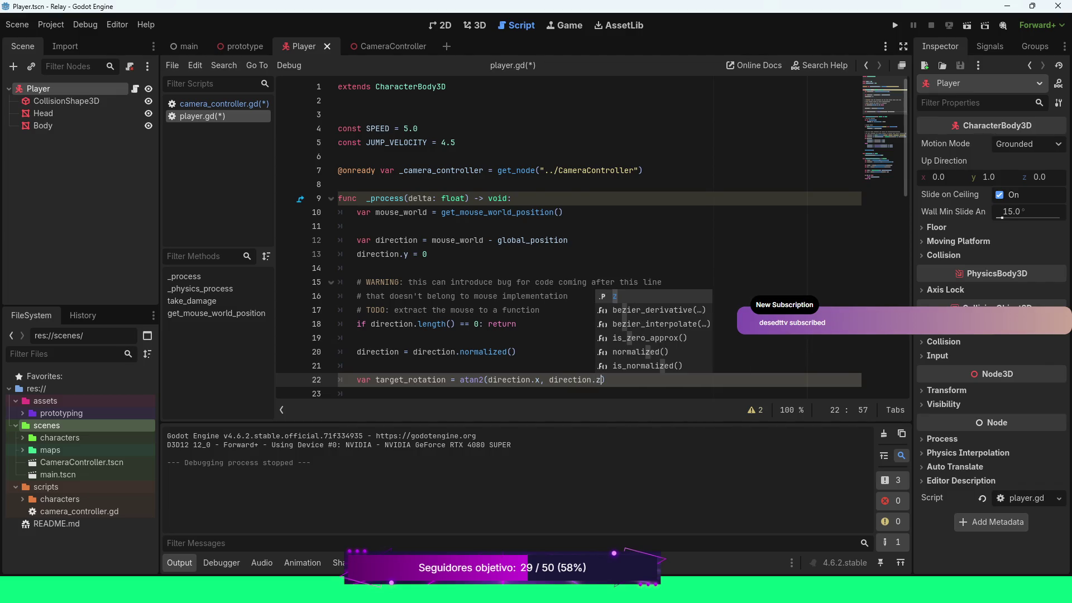
key("Escape")
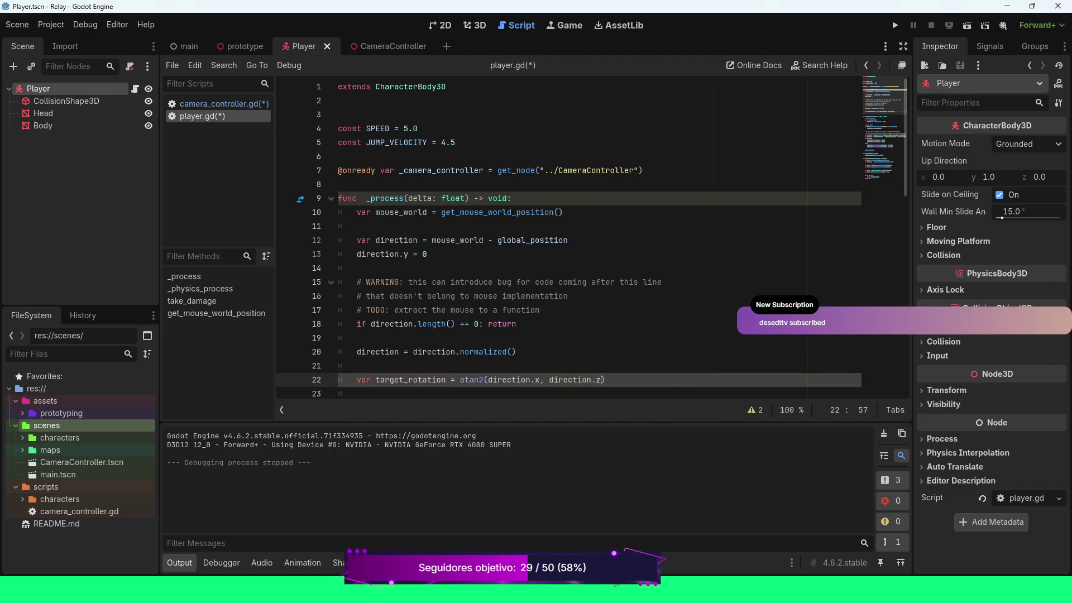
key("Return")
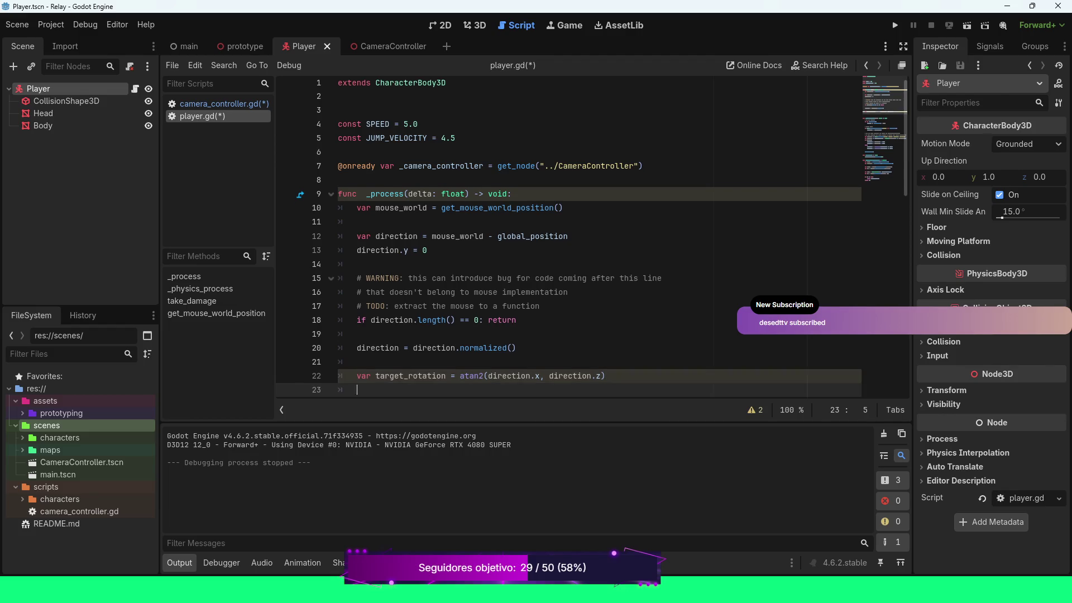
Start a new line rotation.y = lerp_angle(rotation.y, target_rotation, …) using autocomplete suggestions
key("Return")
type("rota")
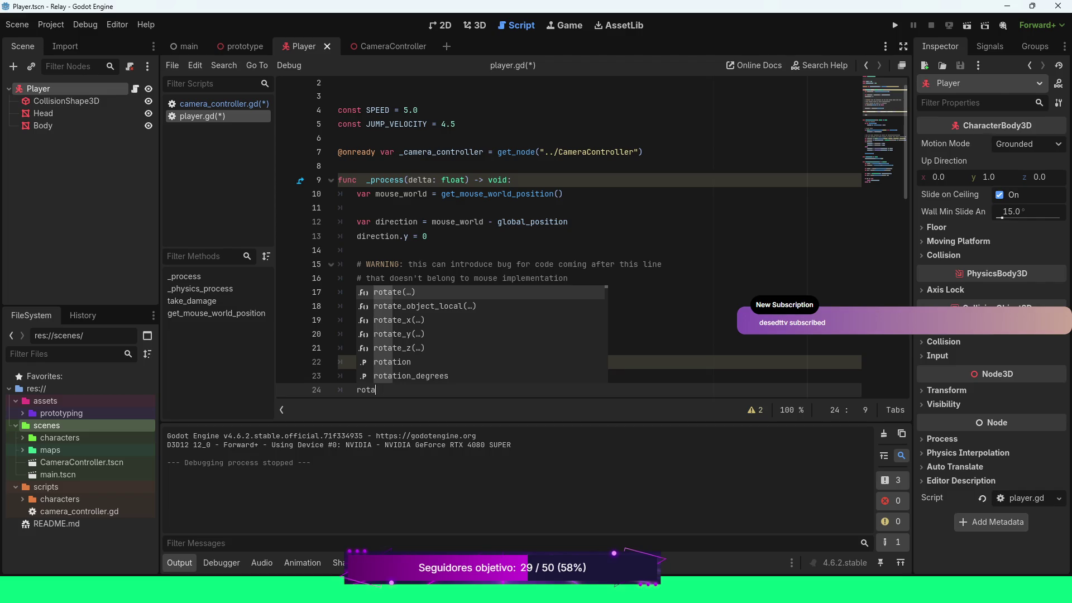
key("Down")
key("Down")
key("Down")
key("Down")
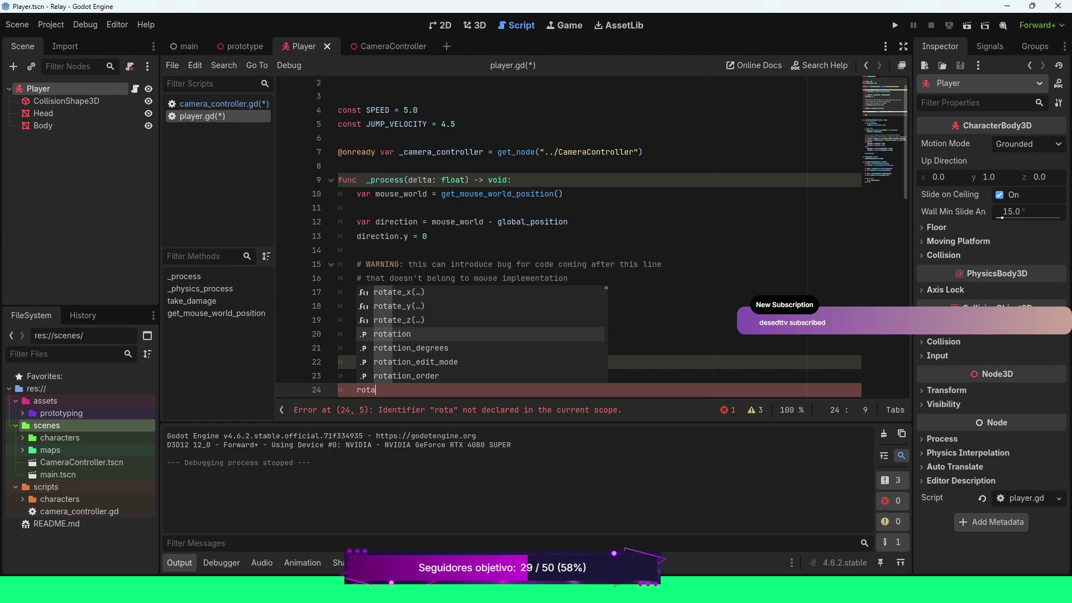
key("Return")
type(".y =")
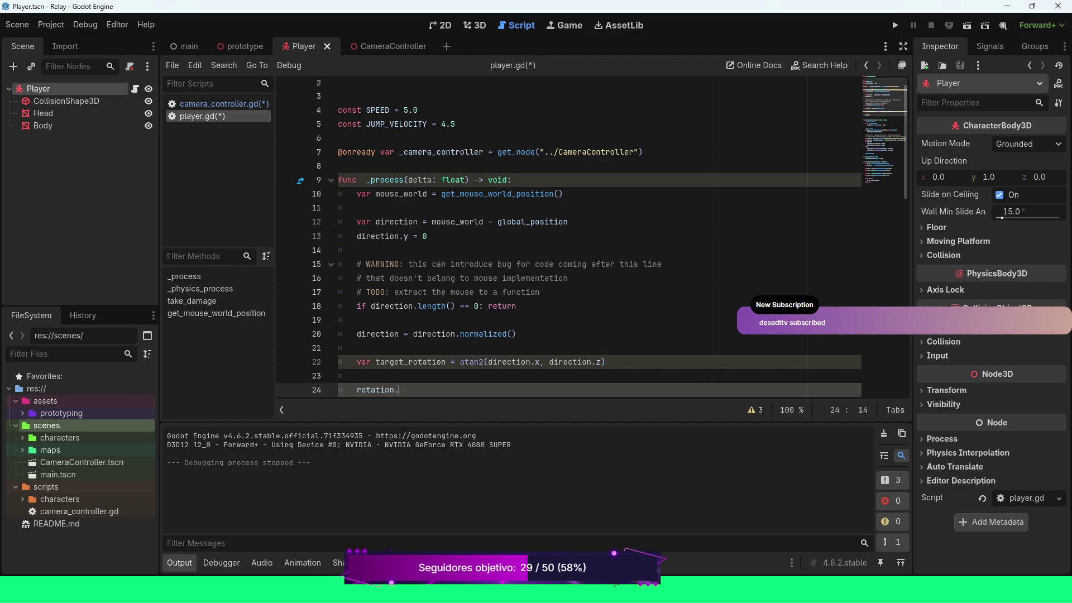
type(" le")
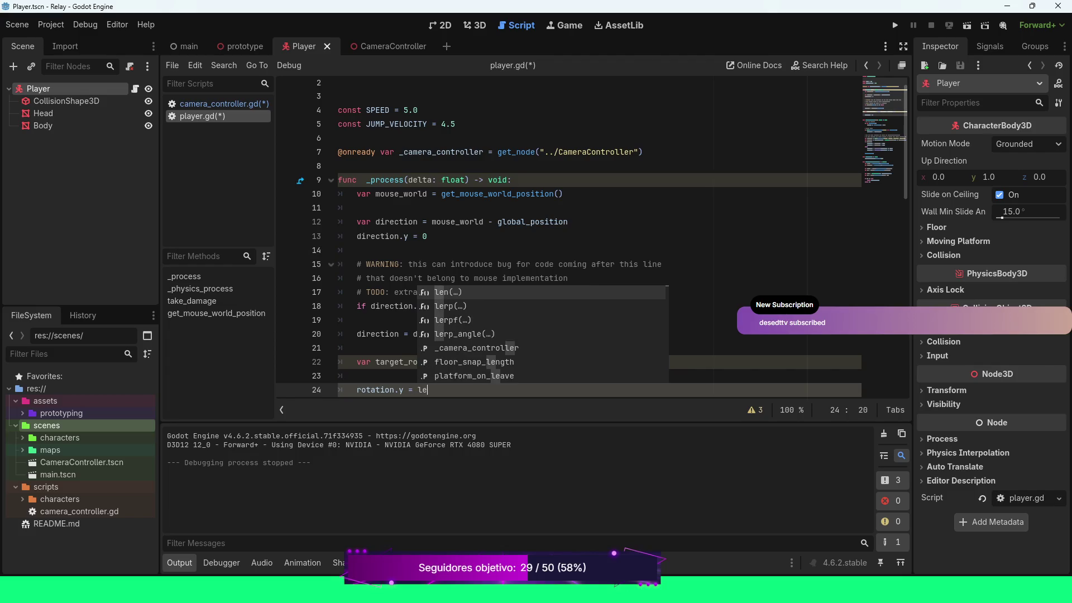
type("r")
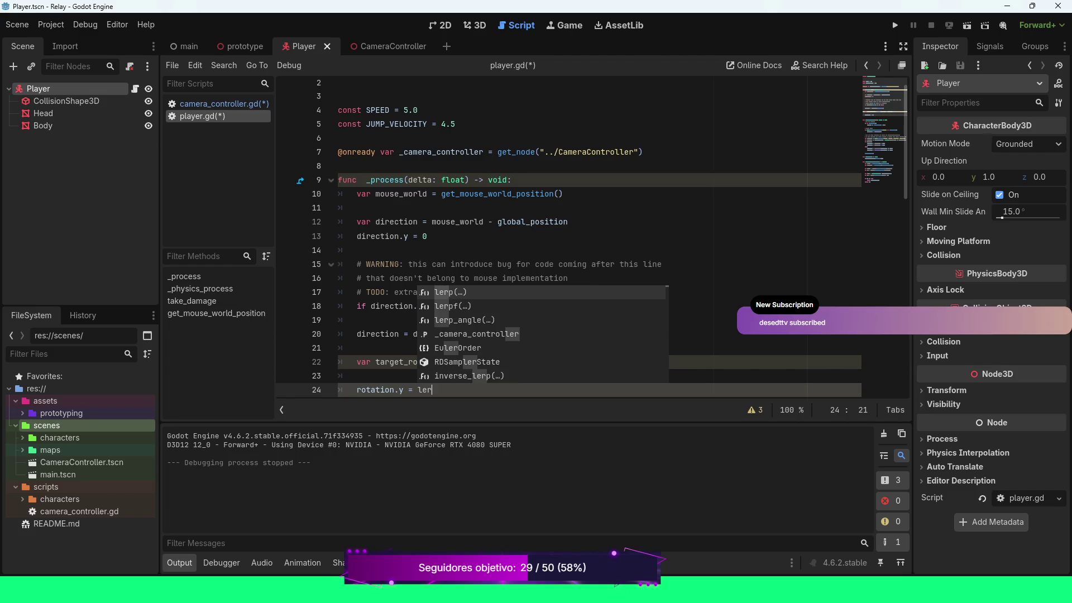
type("p_ang")
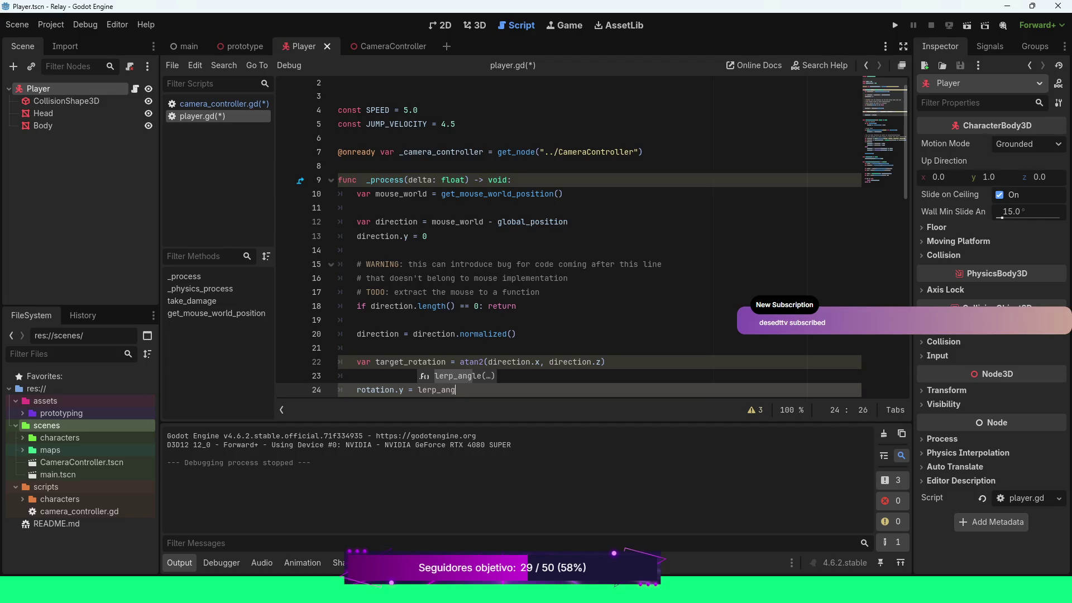
key("Return")
type("rotation")
type(".y, ta")
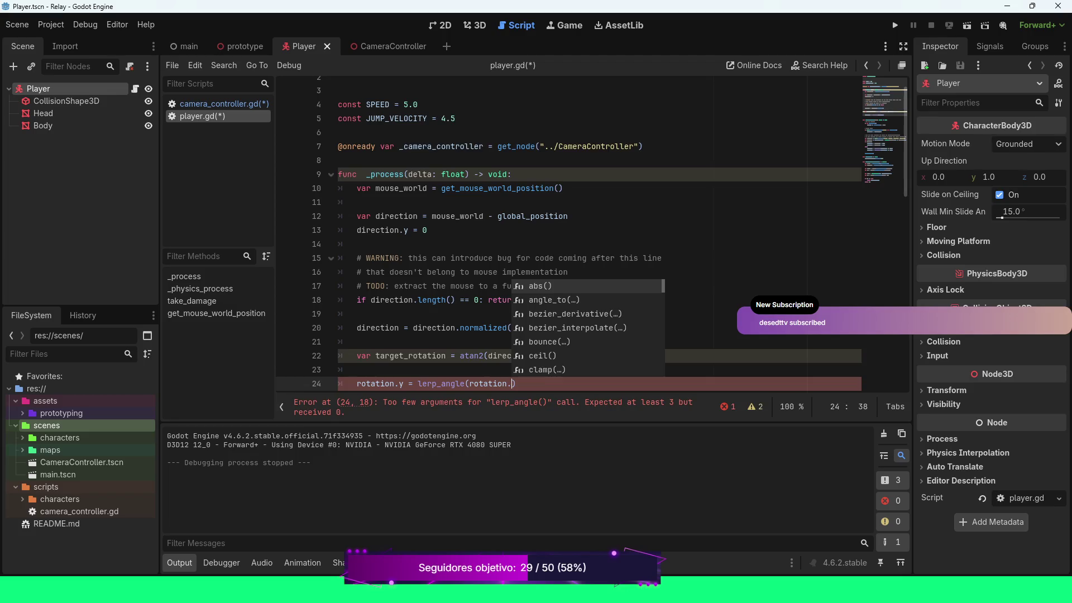
type("rg")
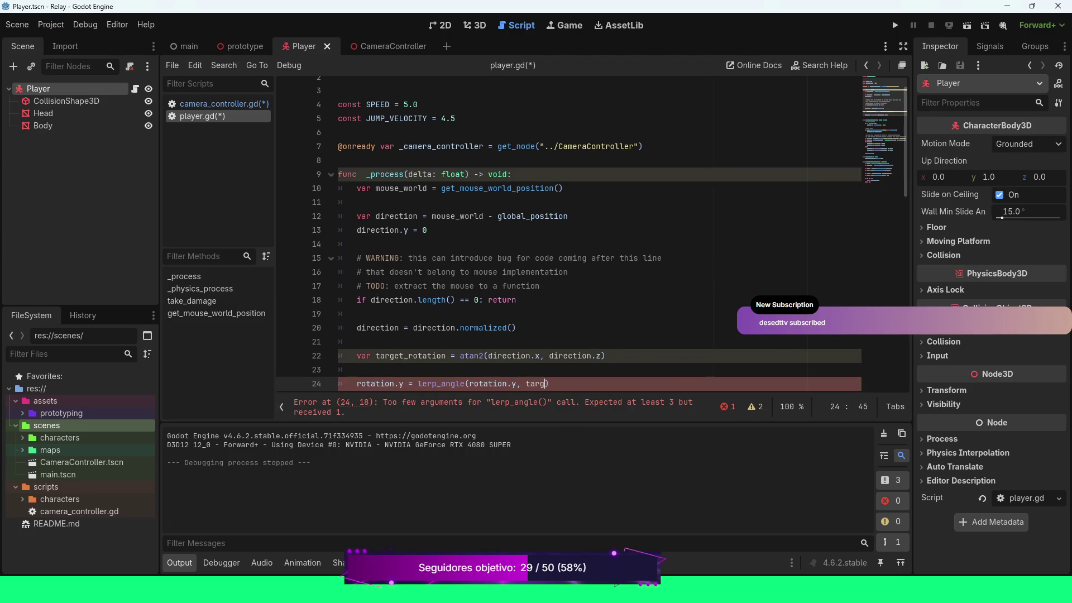
key("Return")
Finish the lerp_angle call with turn_speed * delta as the weight and select the undeclared turn_speed
type(", turn")
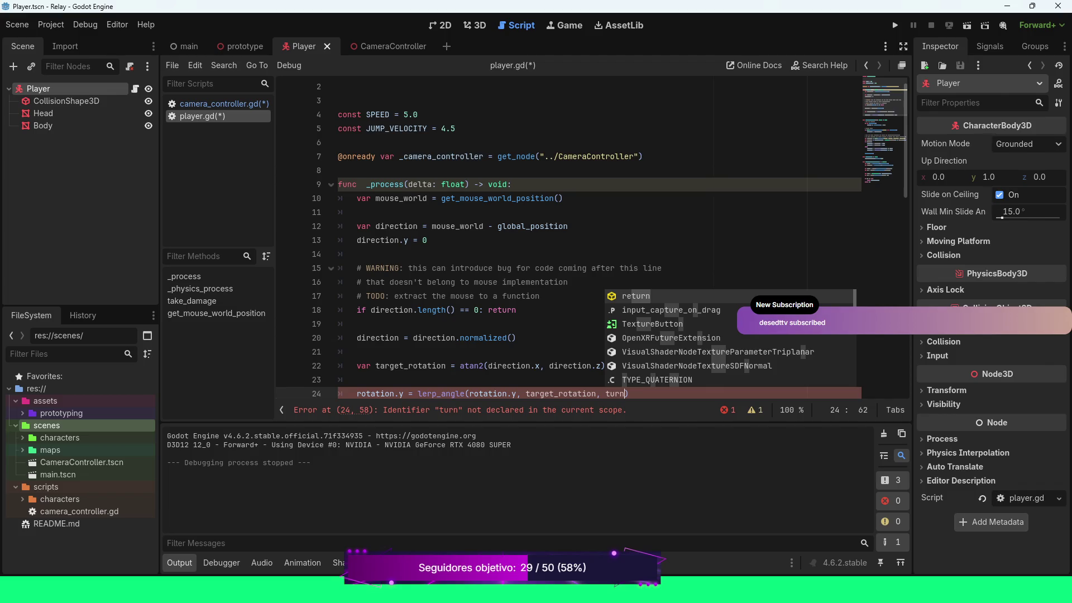
key("BackSpace")
key("BackSpace")
key("BackSpace")
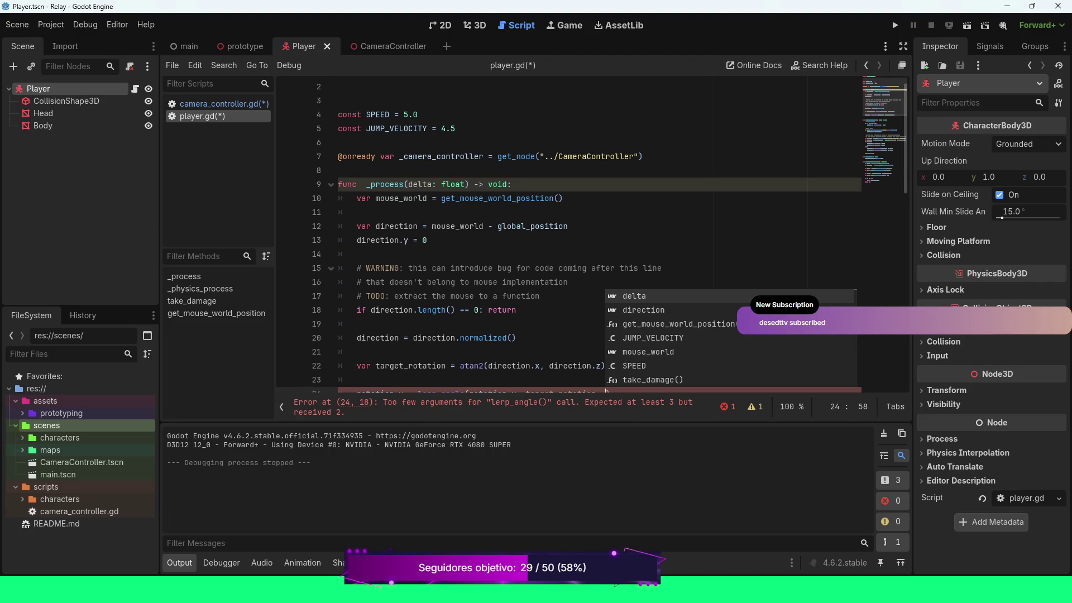
type("12")
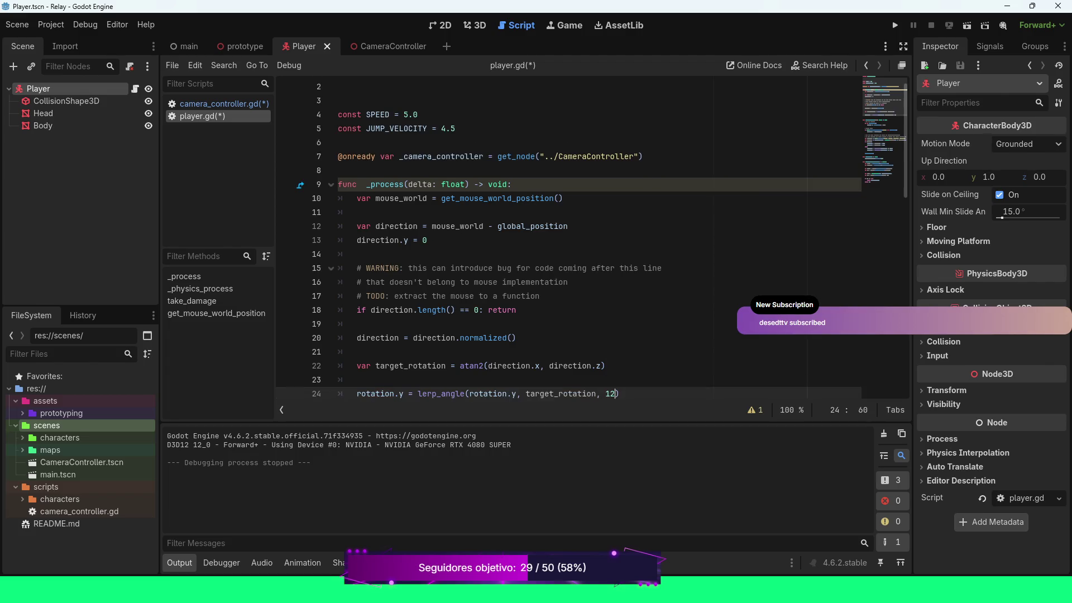
key("BackSpace")
key("BackSpace")
type("turn")
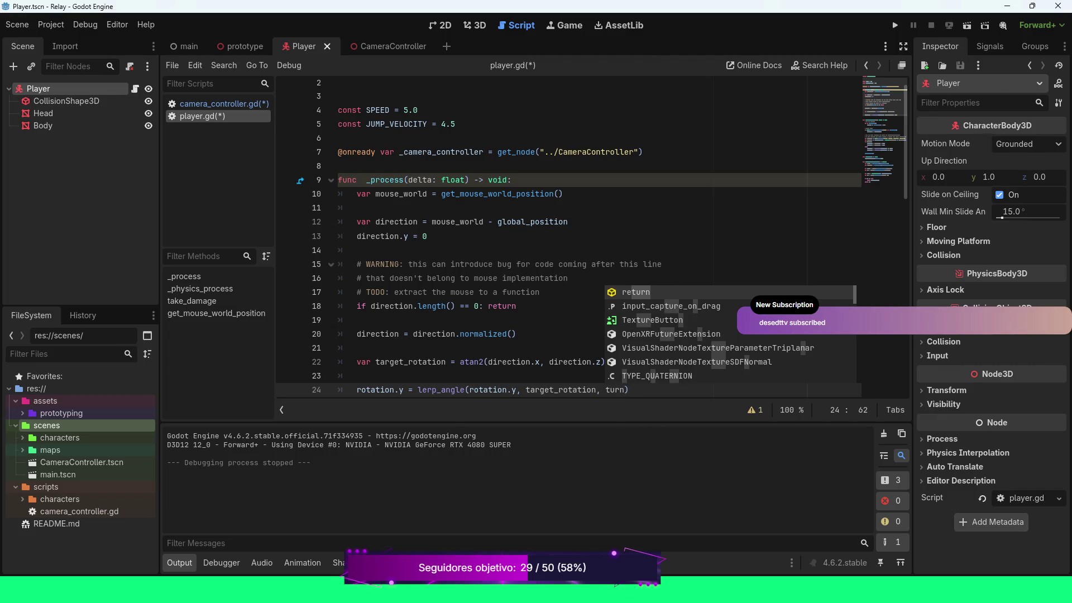
type("_speed * delta")
key("Escape")
left_click(651, 390)
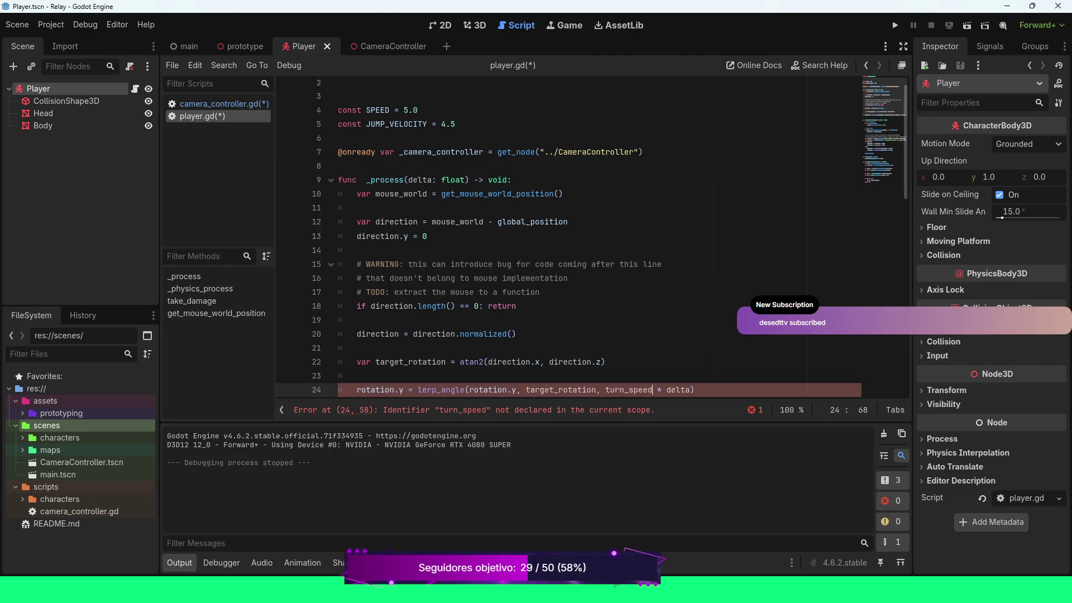
key("ctrl+shift+Left")
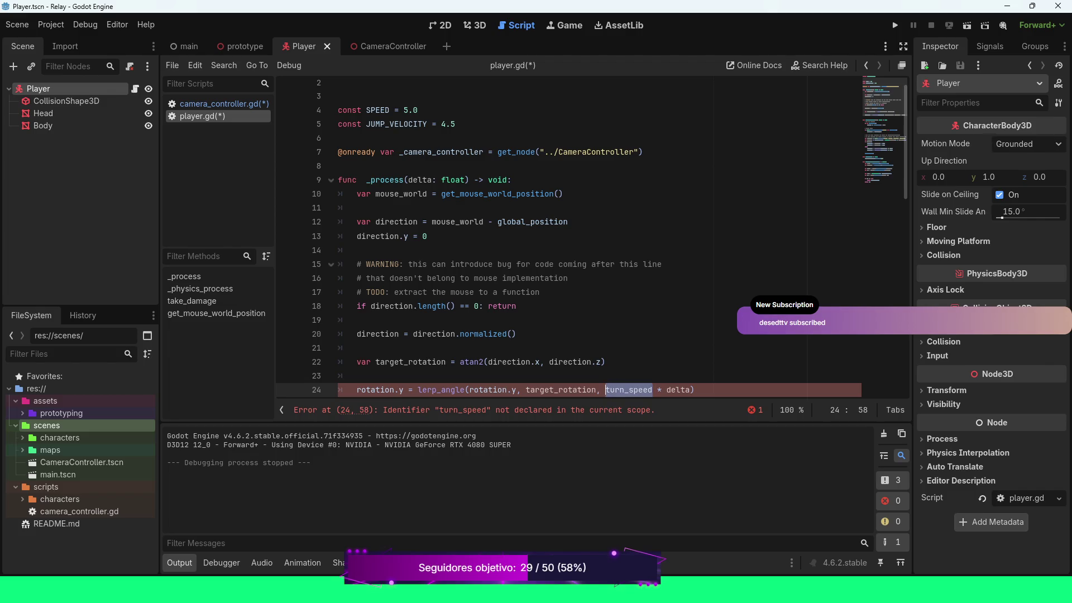
scroll(591, 237, "up", 1)
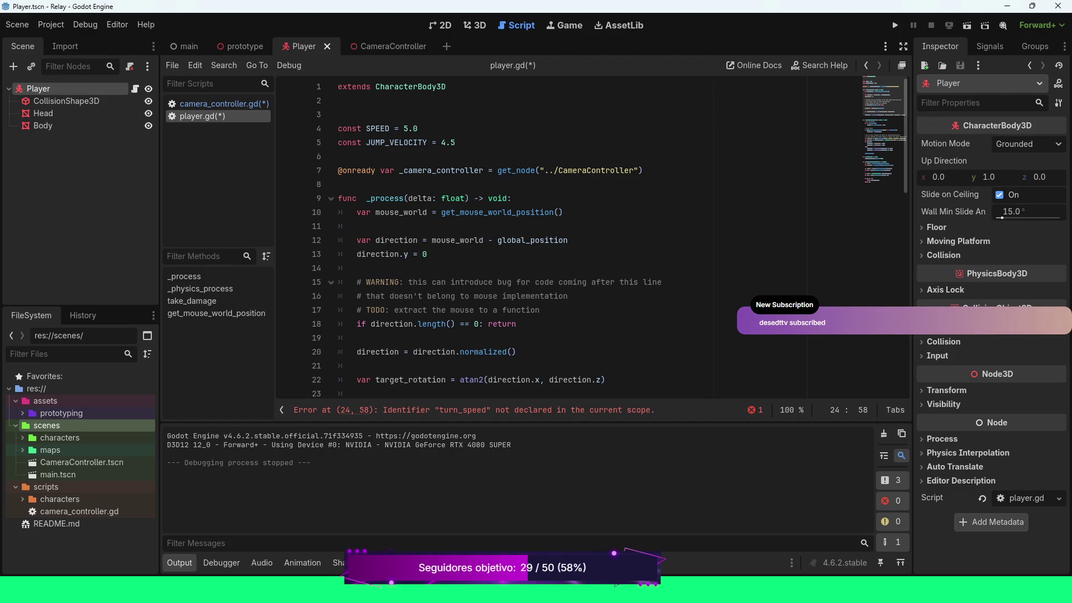
Make room for a new line between the JUMP_VELOCITY constant and the onready variable
left_click(456, 142)
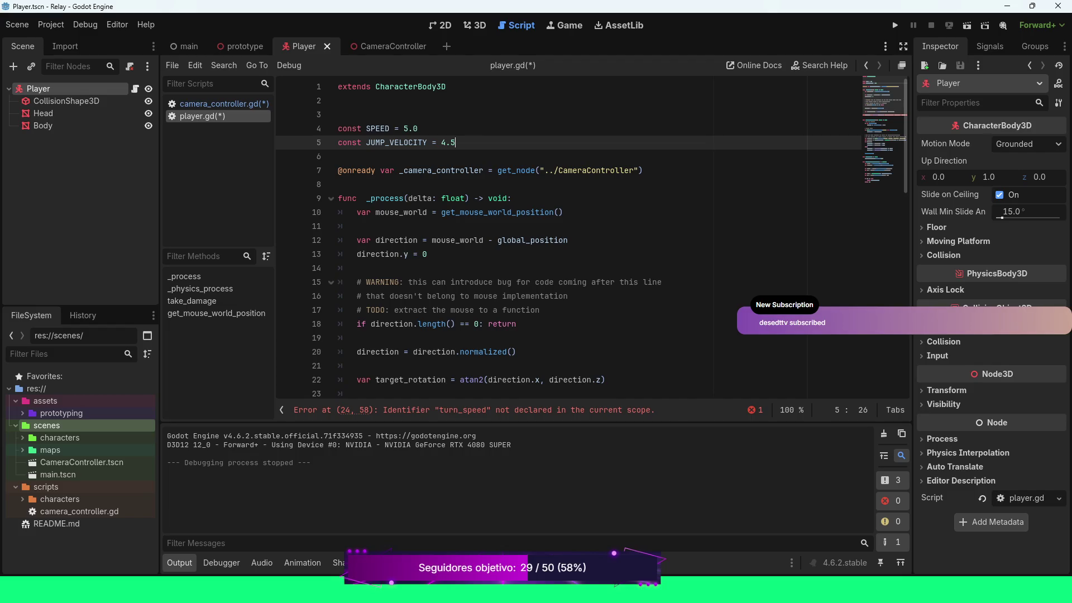
key("Down")
key("Down")
key("Down")
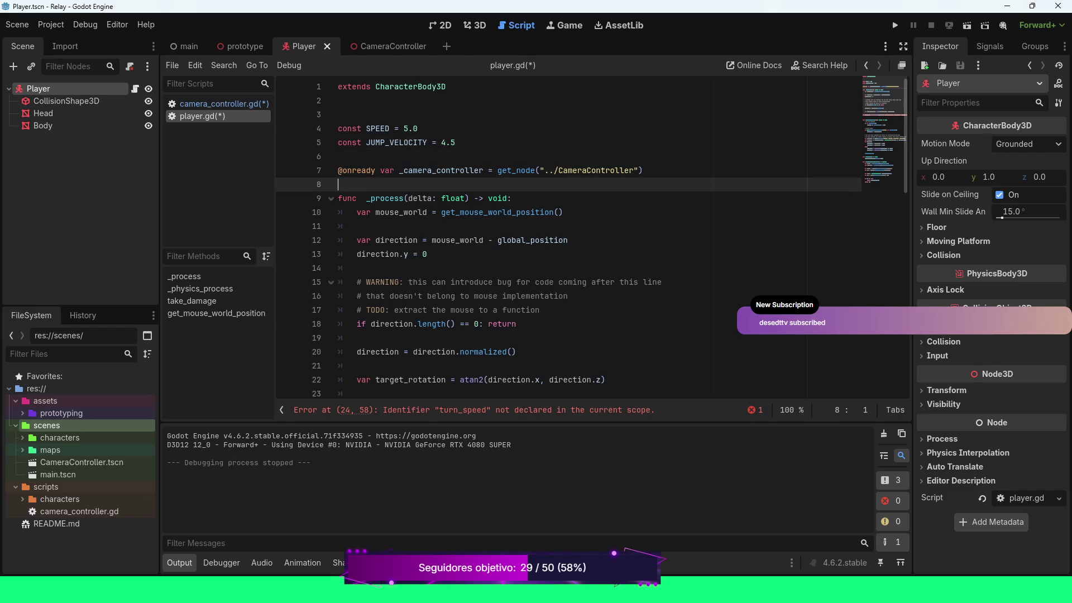
key("Return")
key("Return")
key("Up")
key("Return")
key("Up")
key("Return")
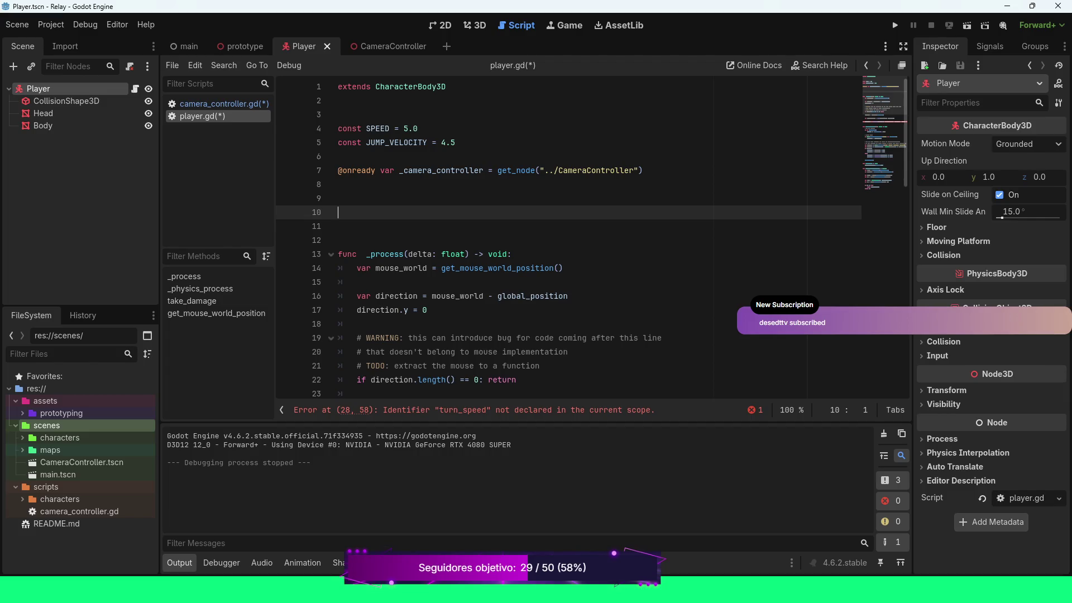
key("BackSpace")
key("BackSpace")
key("BackSpace")
key("Up")
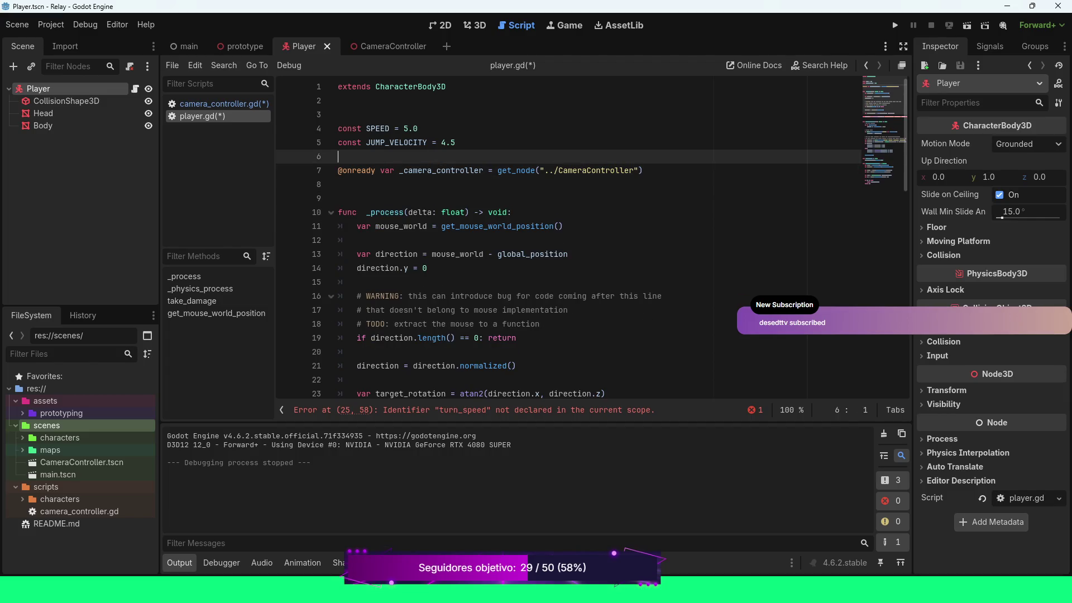
key("Return")
key("Up")
key("Return")
type("@export")
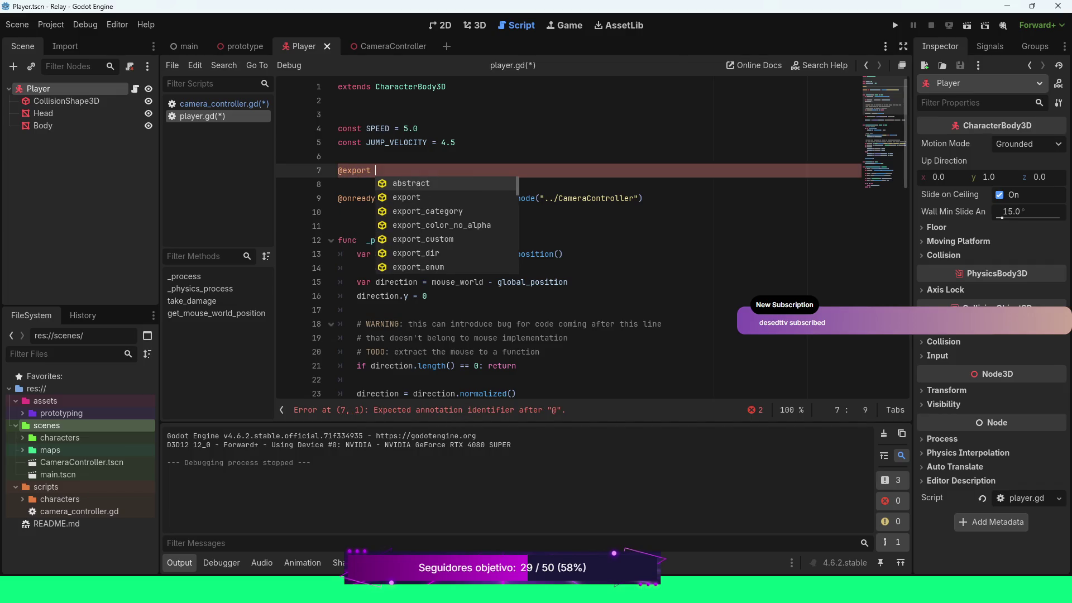
type(" var turn_speed :")
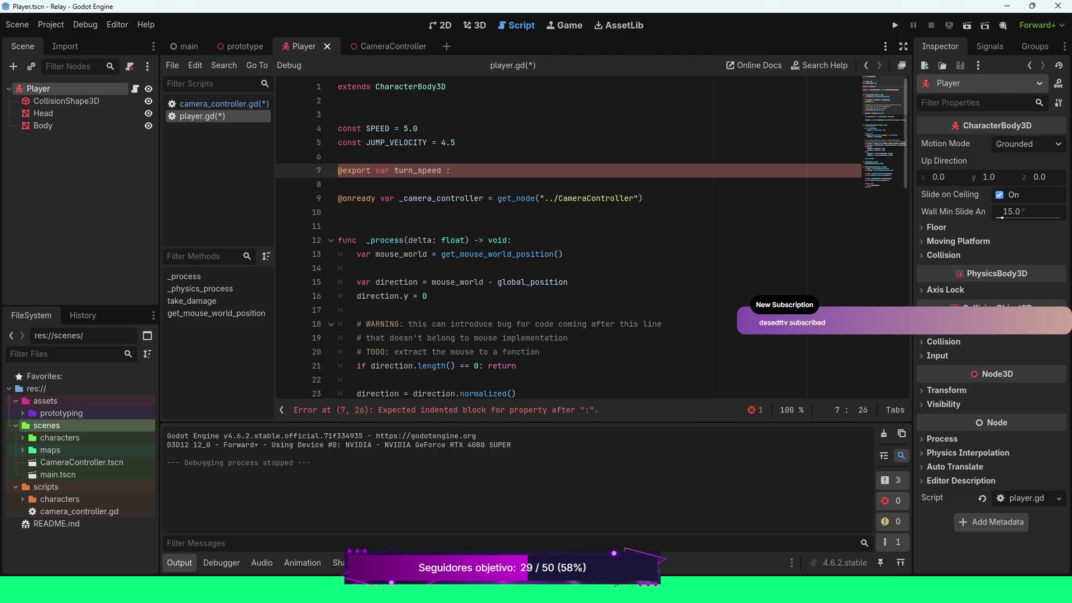
key("BackSpace")
type("= ")
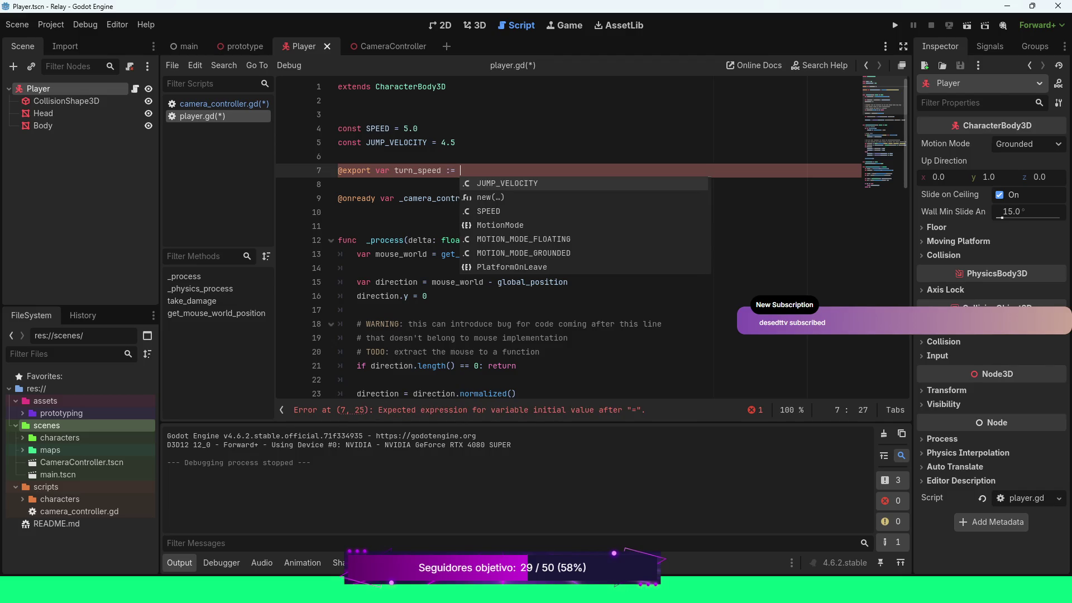
type("2.0")
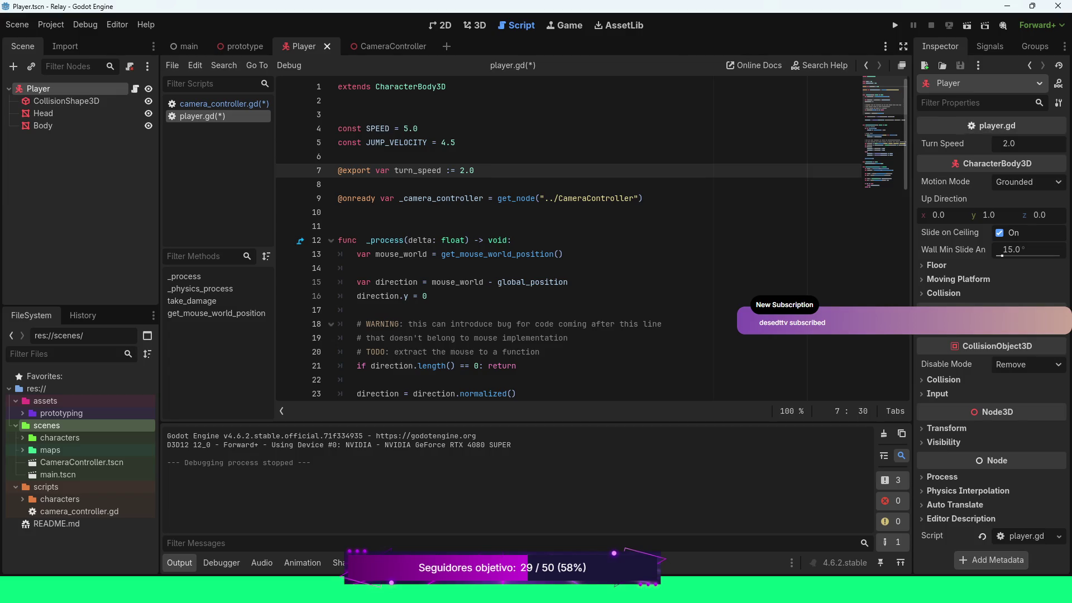
scroll(592, 237, "down", 8)
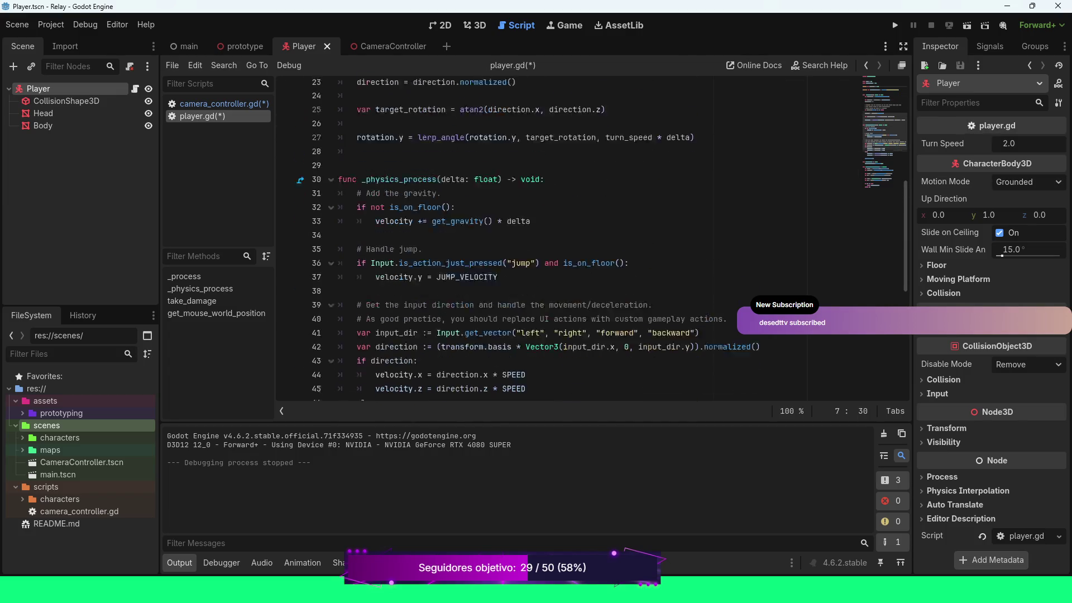
scroll(592, 237, "up", 1)
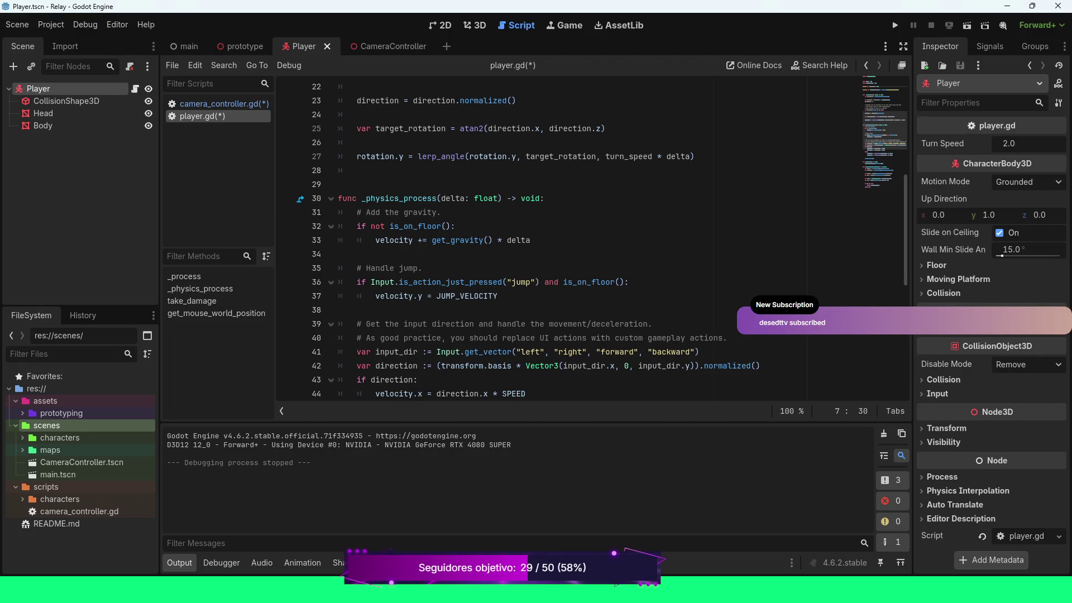
scroll(592, 240, "down", 5)
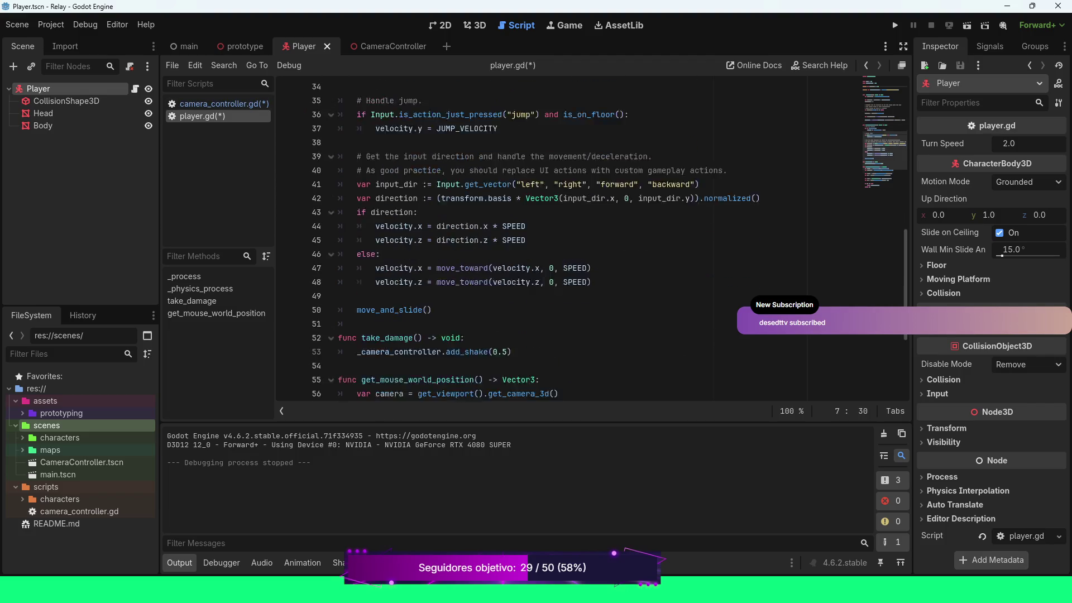
scroll(592, 240, "up", 9)
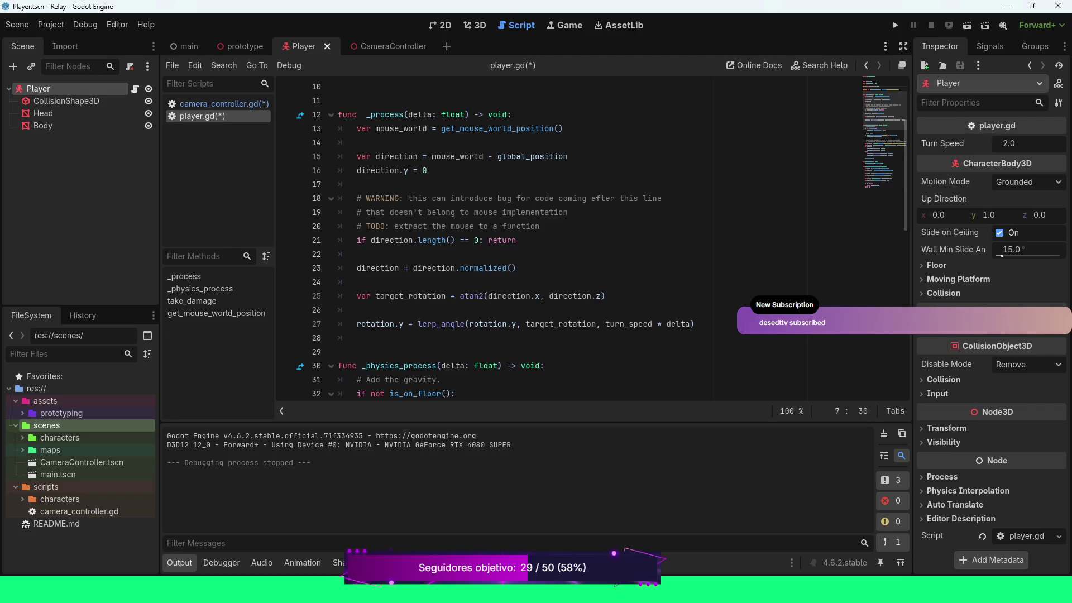
scroll(591, 241, "down", 2)
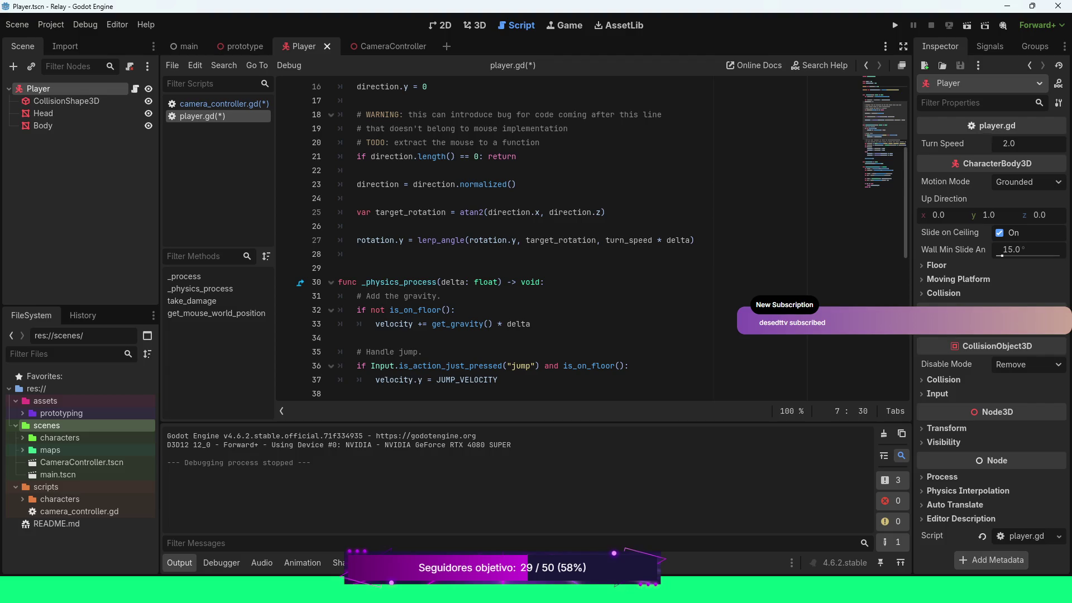
left_click(534, 128)
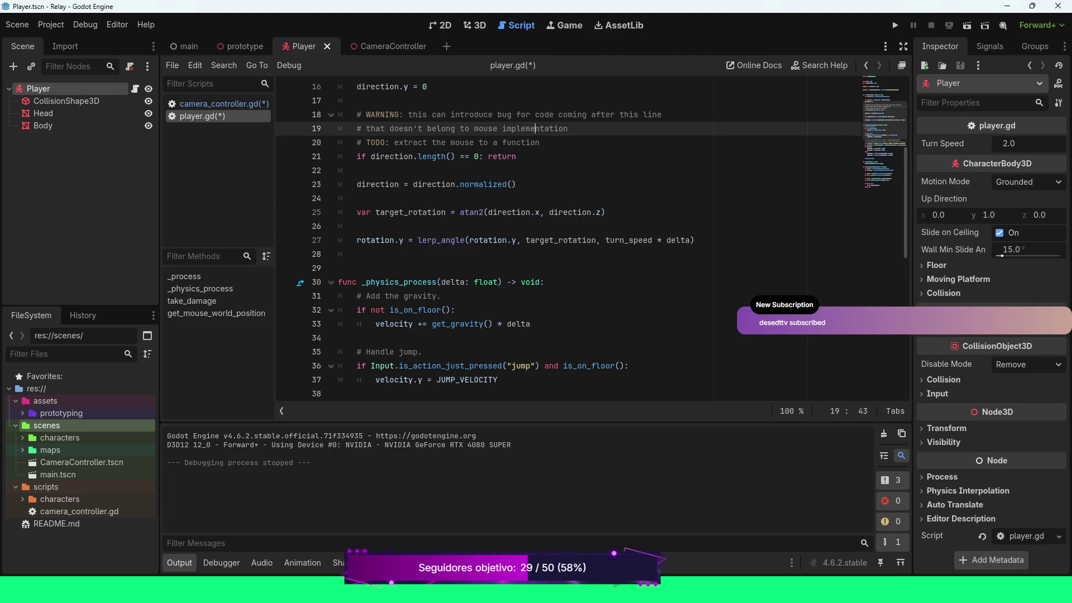
Test-run the game with F5, walk the player with W, D and A, then stop it
key("F5")
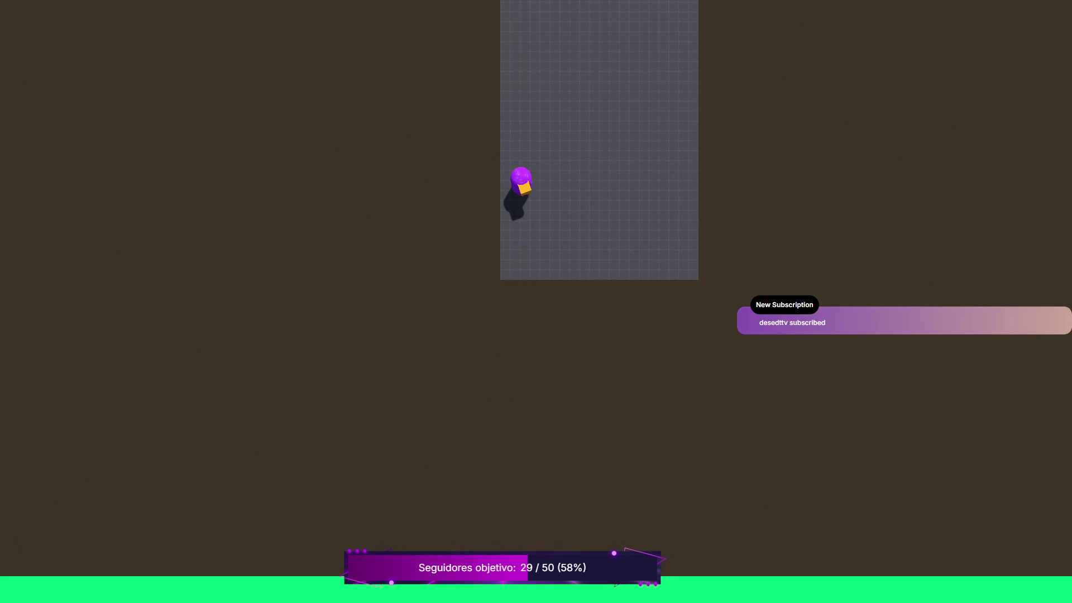
key("w")
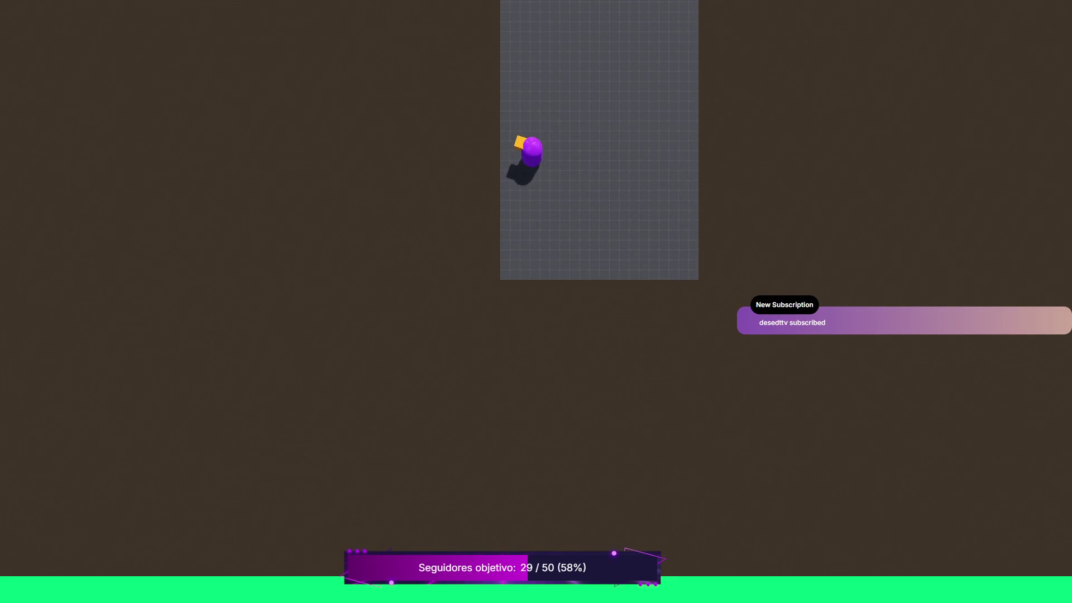
key("d")
key("a")
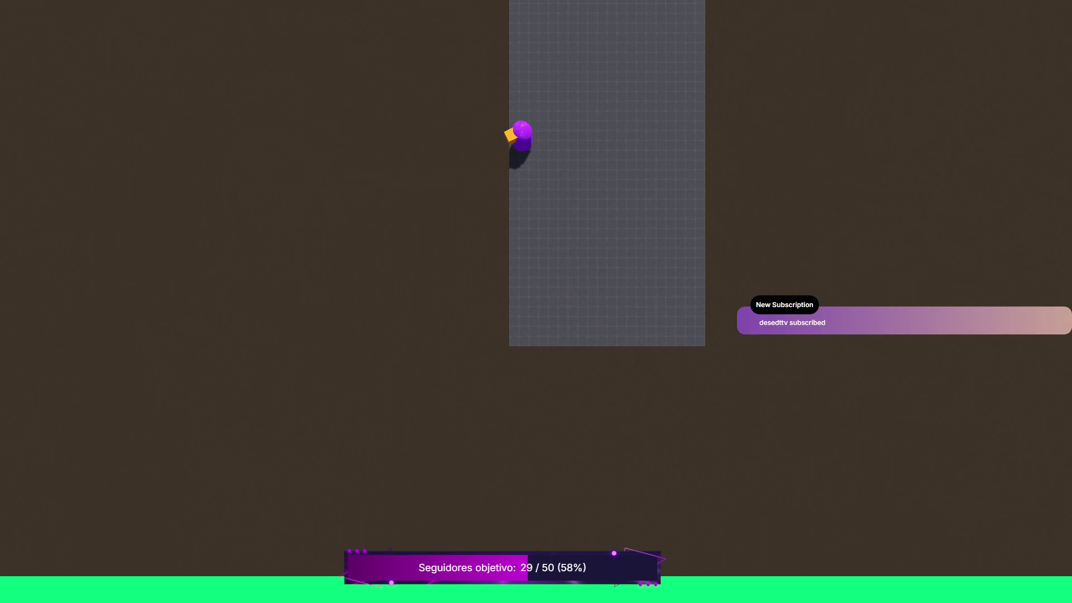
key("F8")
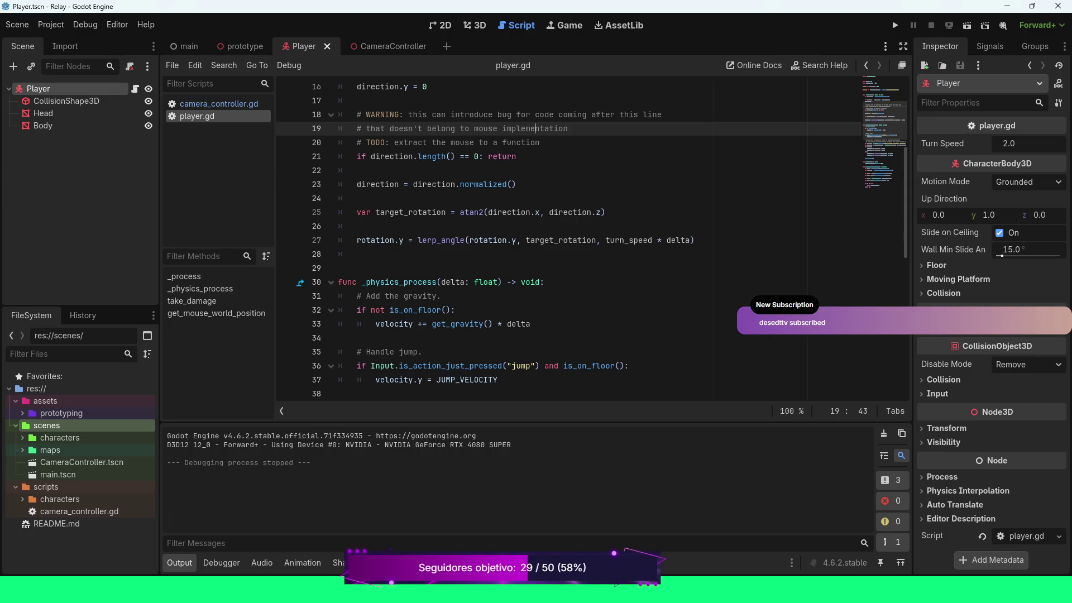
Comment out the lerp_angle line, add rotation.y = target_rotation + PI above it, and run the game
left_click(695, 240)
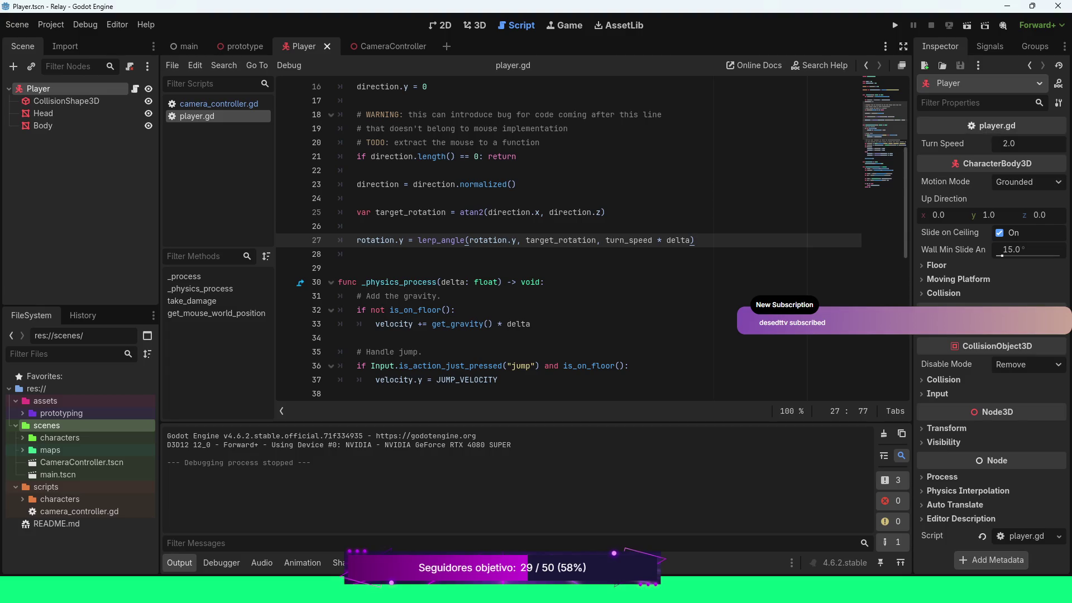
key("ctrl+k")
key("ctrl+shift+Return")
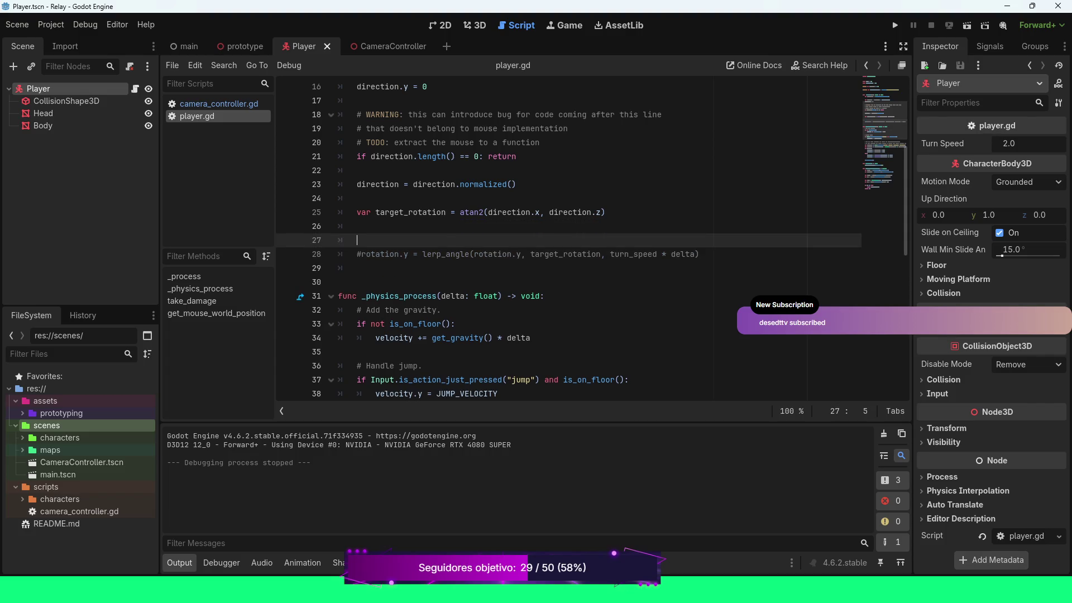
type("otation.y ")
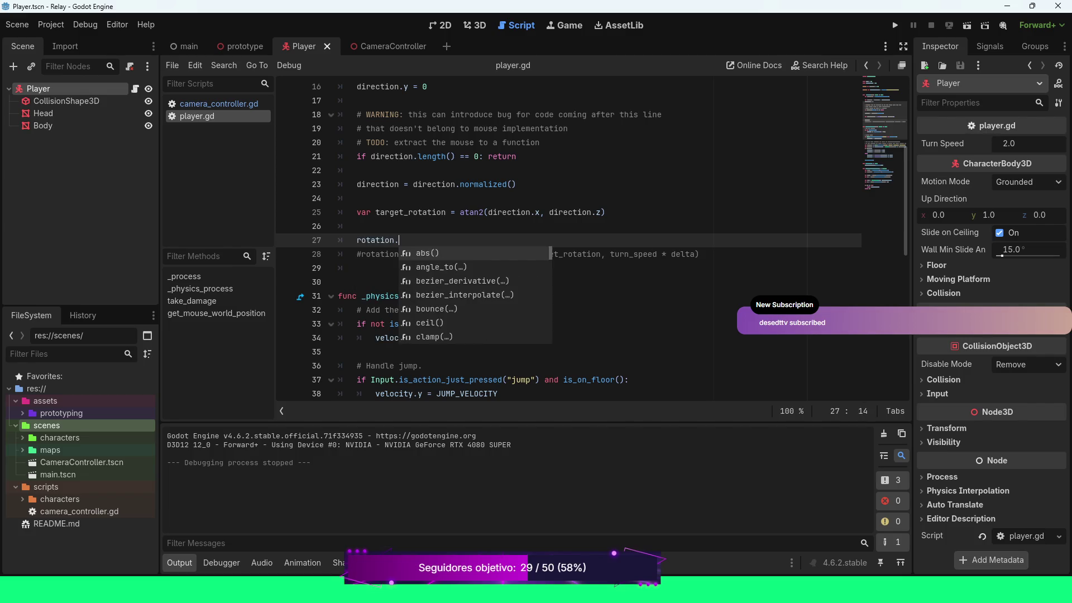
type("= ")
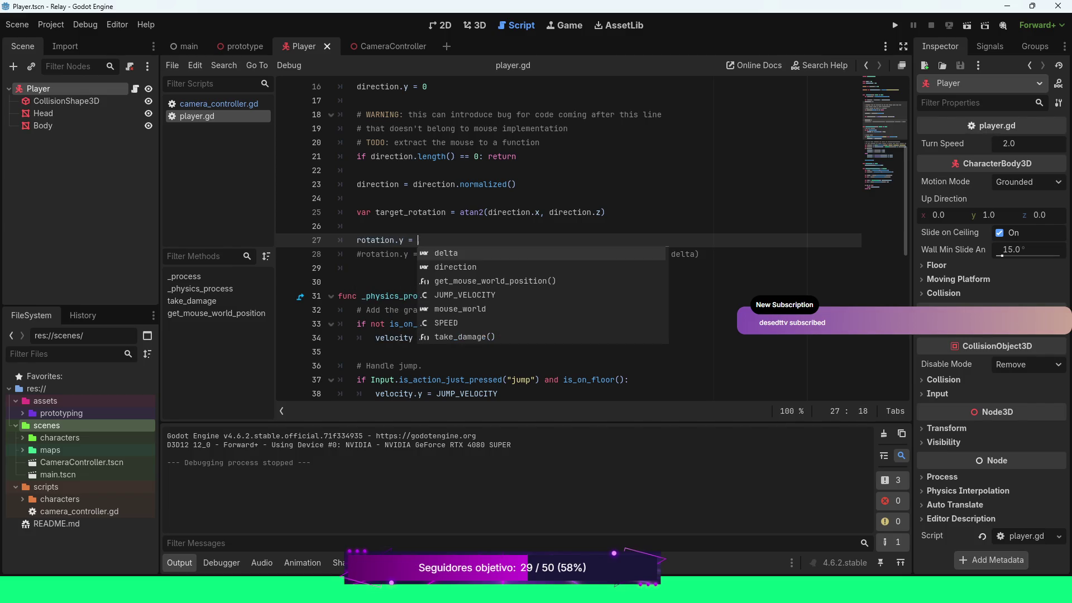
type("tar")
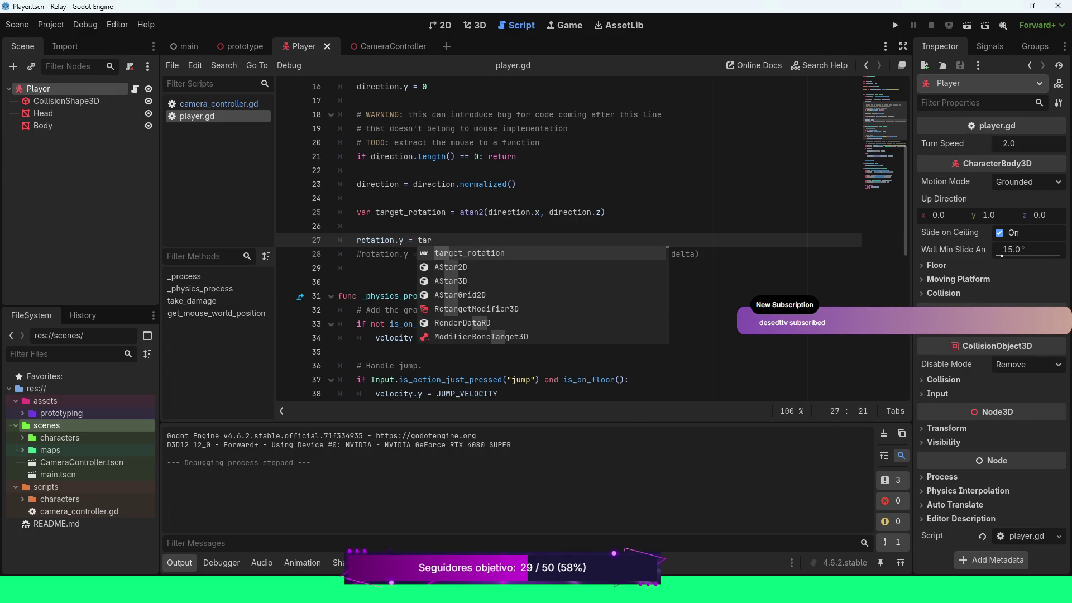
key("Return")
type("+ ")
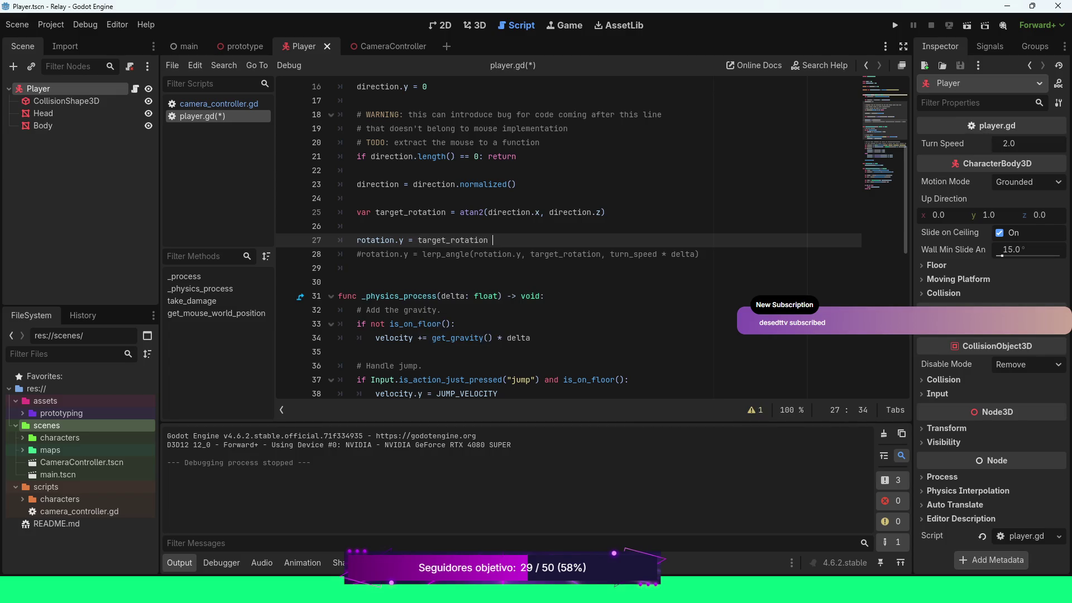
type("PI")
key("Escape")
key("F5")
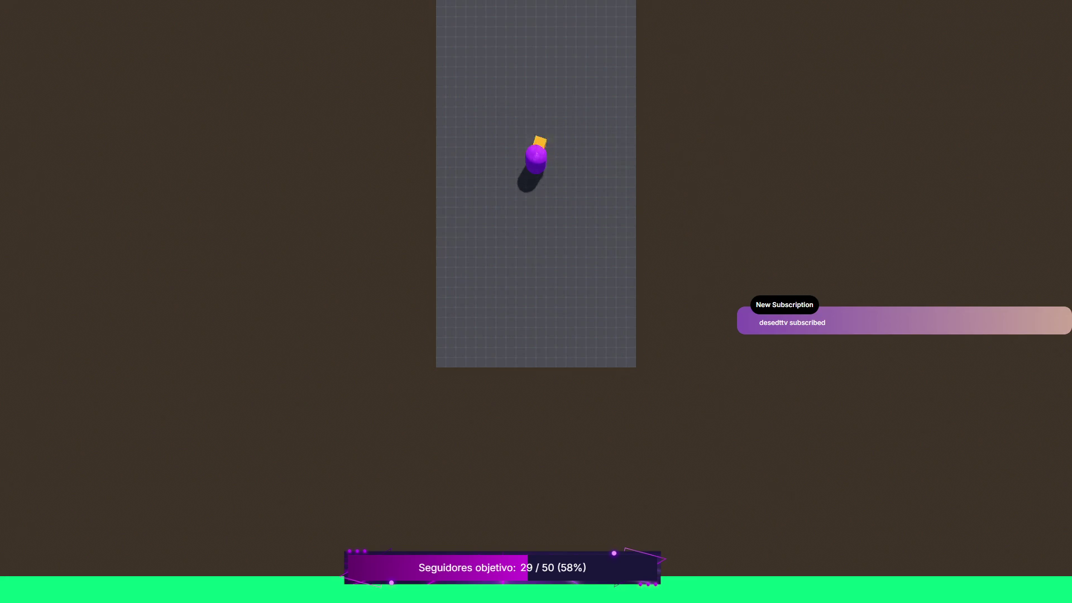
Walk the player around the floor with WASD to check the instant facing, then stop with F8
key("w")
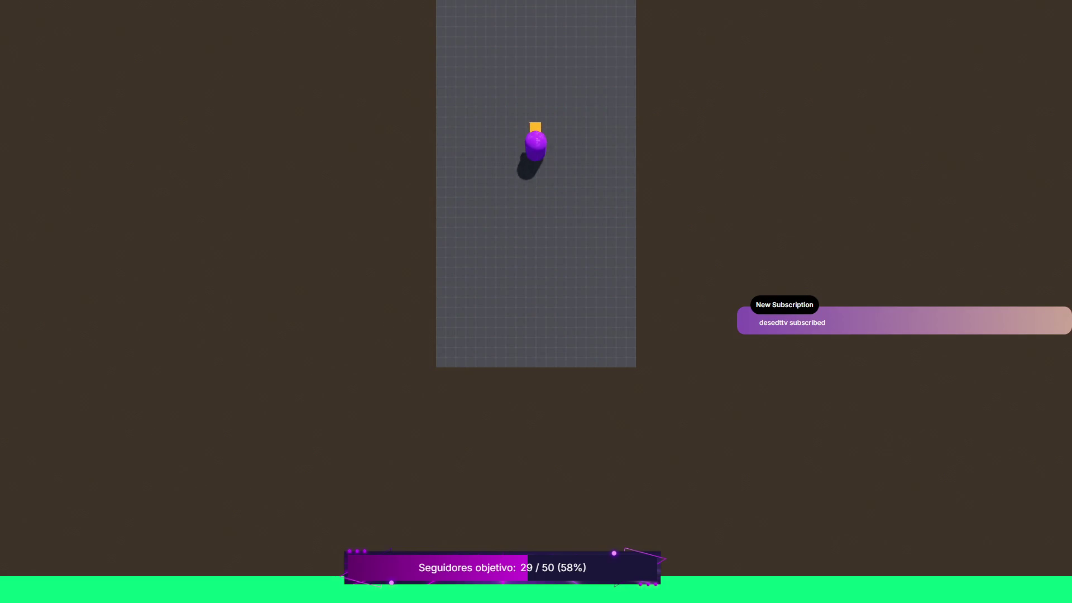
key("d")
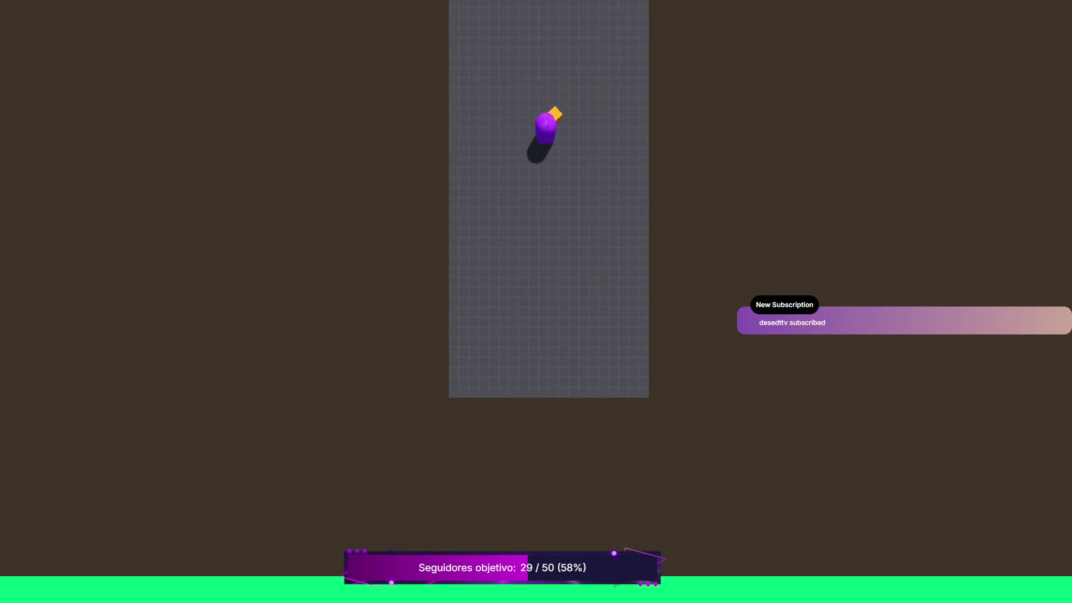
key("s")
key("s")
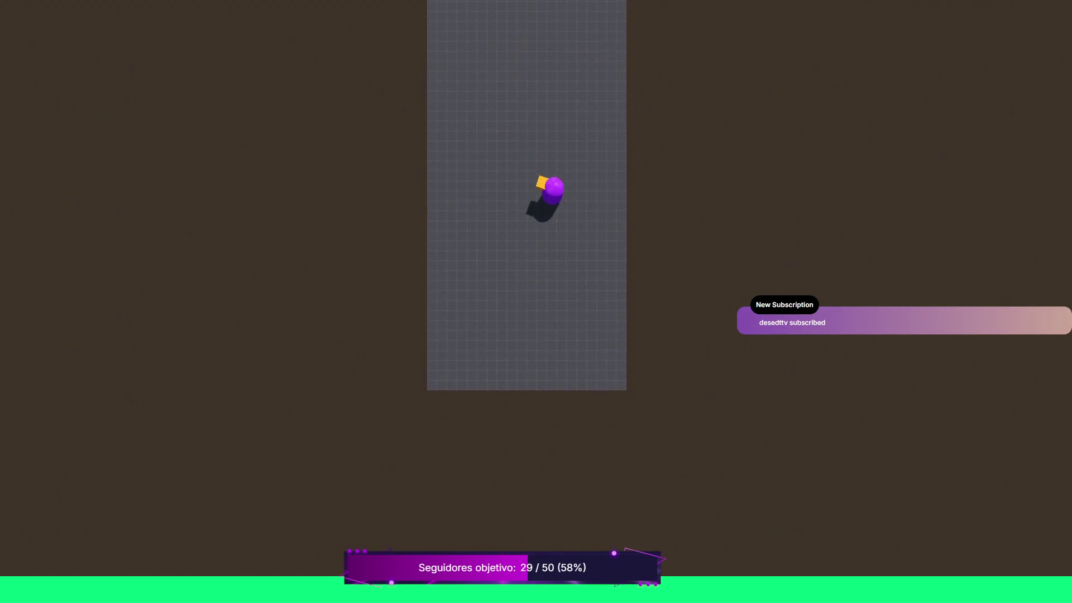
key("a")
key("w")
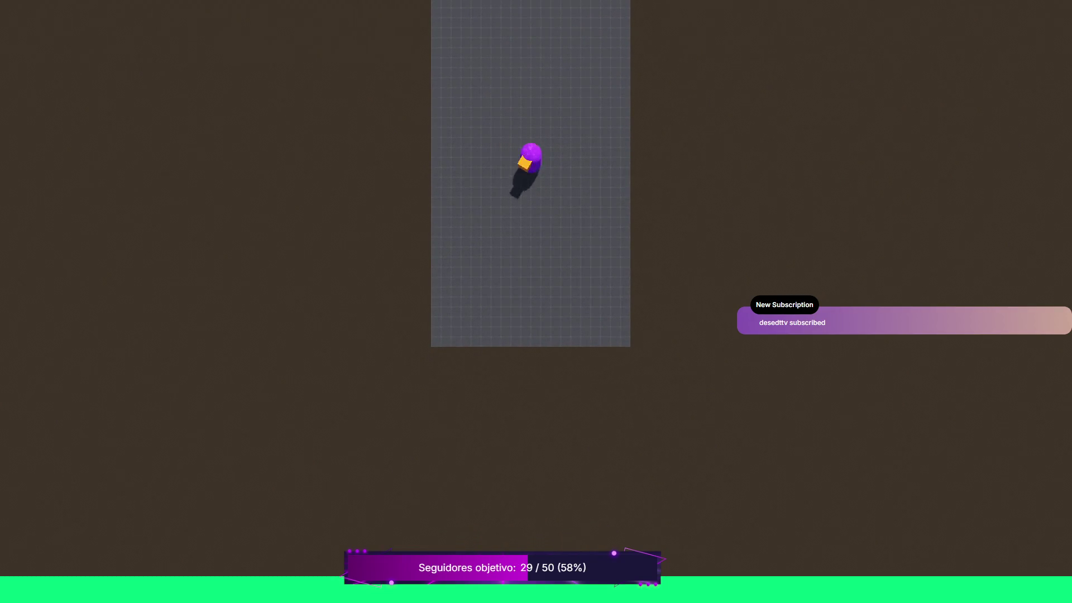
key("a")
key("d")
key("s")
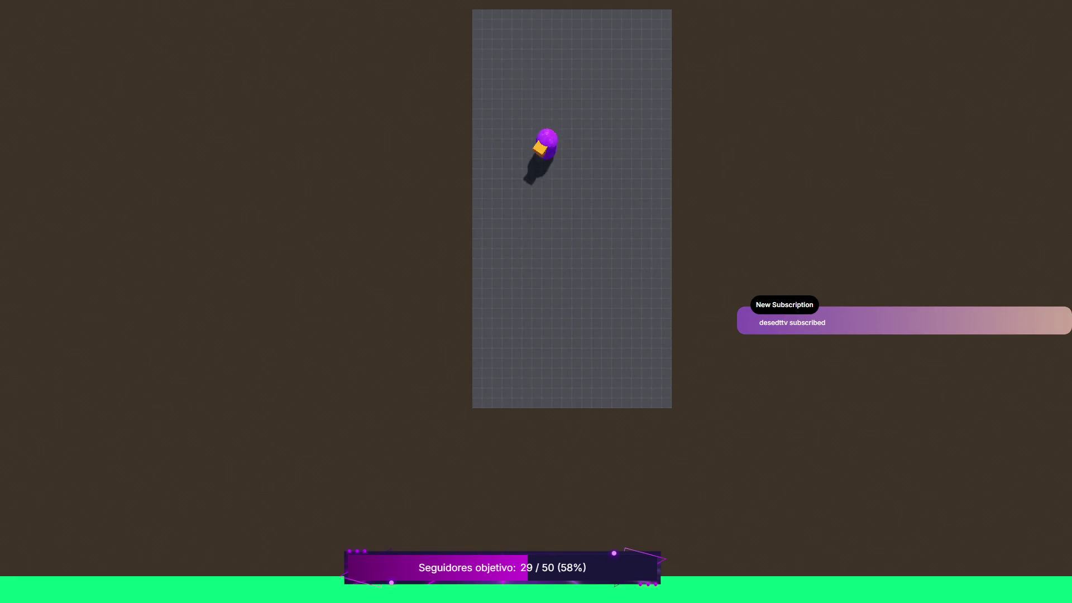
key("a")
key("w")
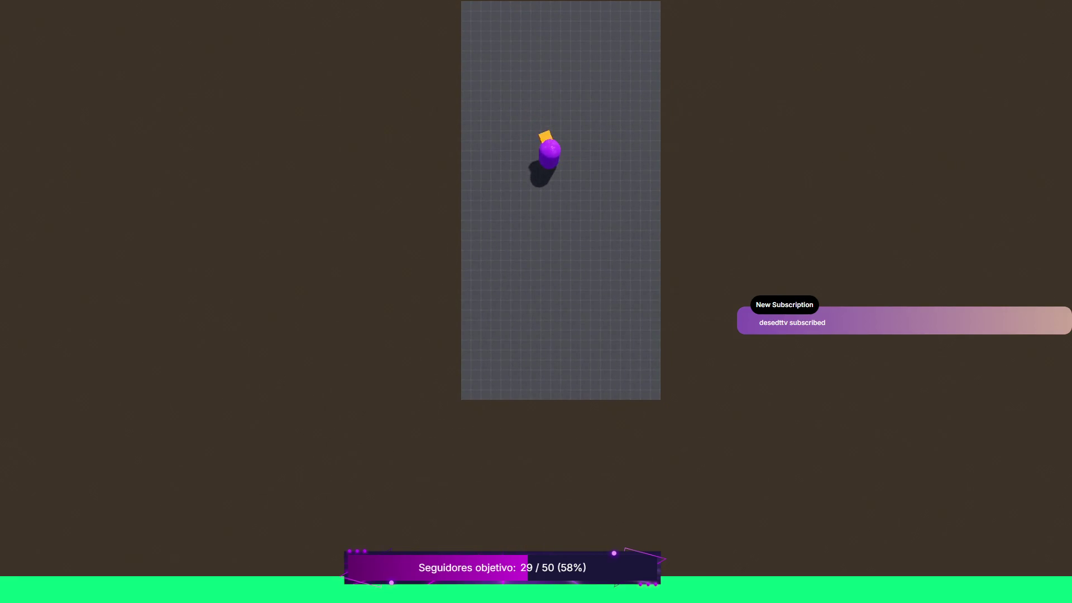
key("s")
key("a")
key("d")
key("s")
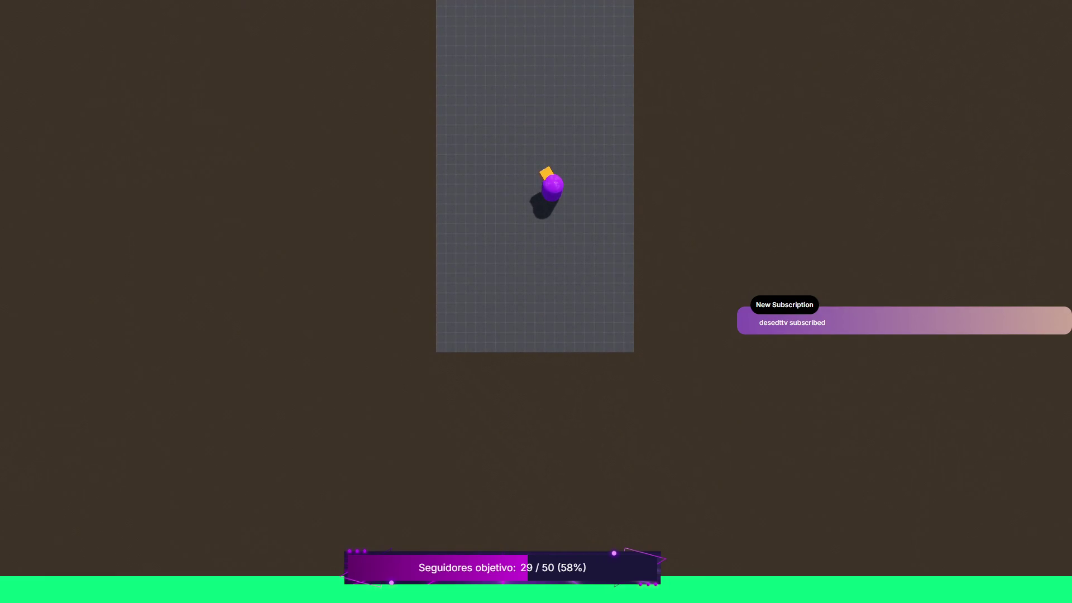
key("d")
key("a")
key("d")
key("w")
key("w")
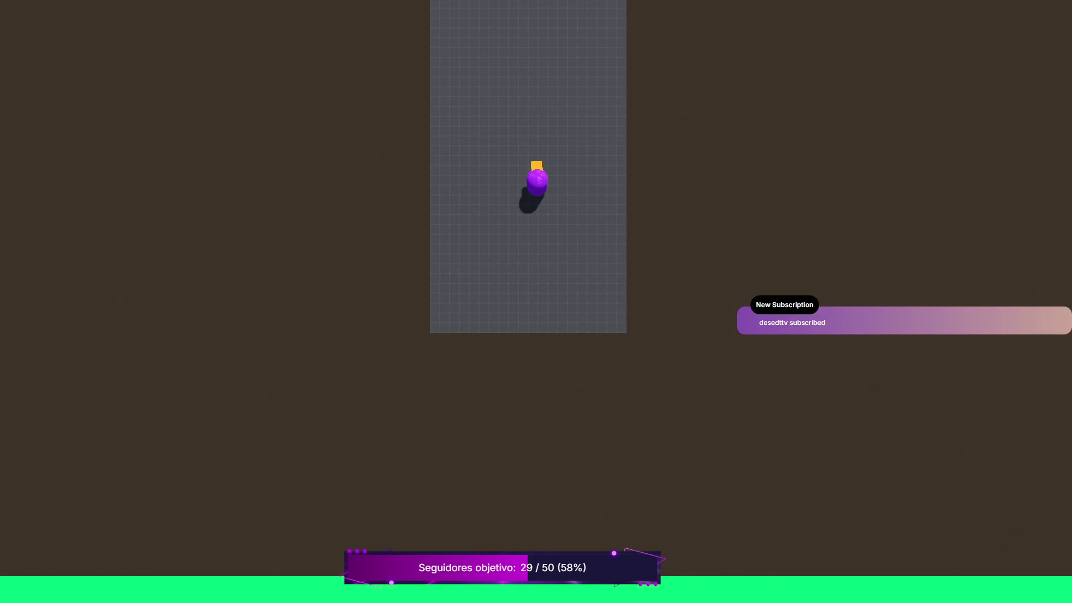
key("F8")
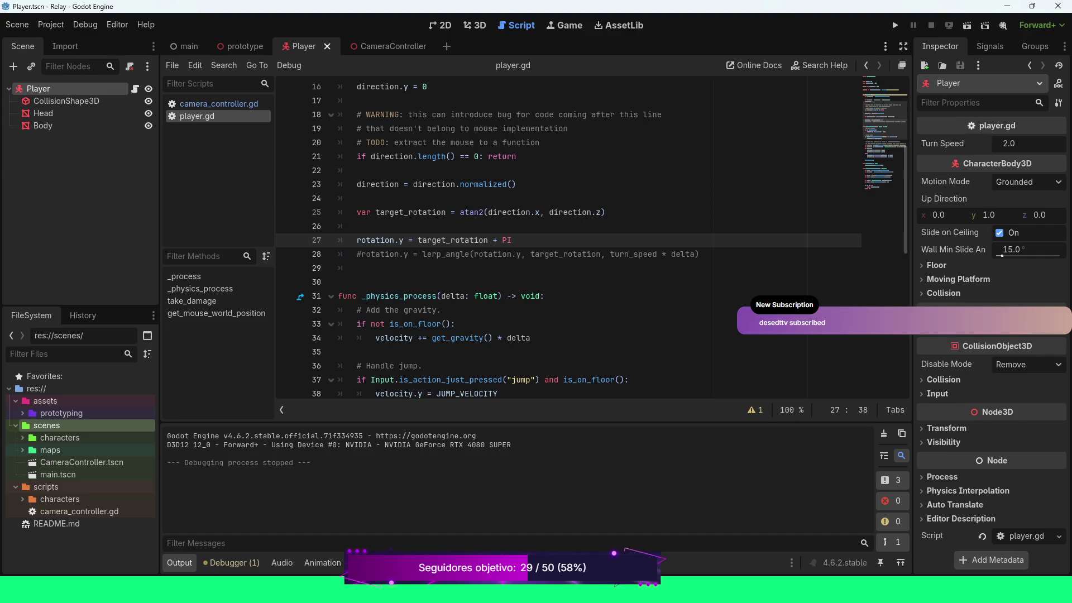
Duplicate the target_rotation + PI line, comment the original, and delete the old commented lerp_angle line
key("Return")
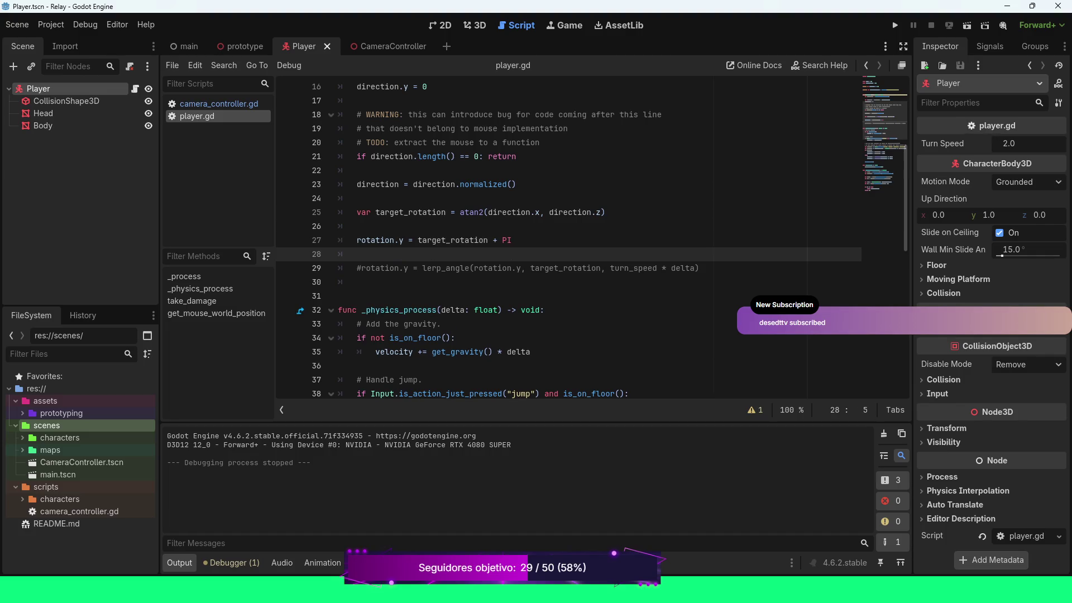
type("rotation.y = target_rotation + PI")
key("Up")
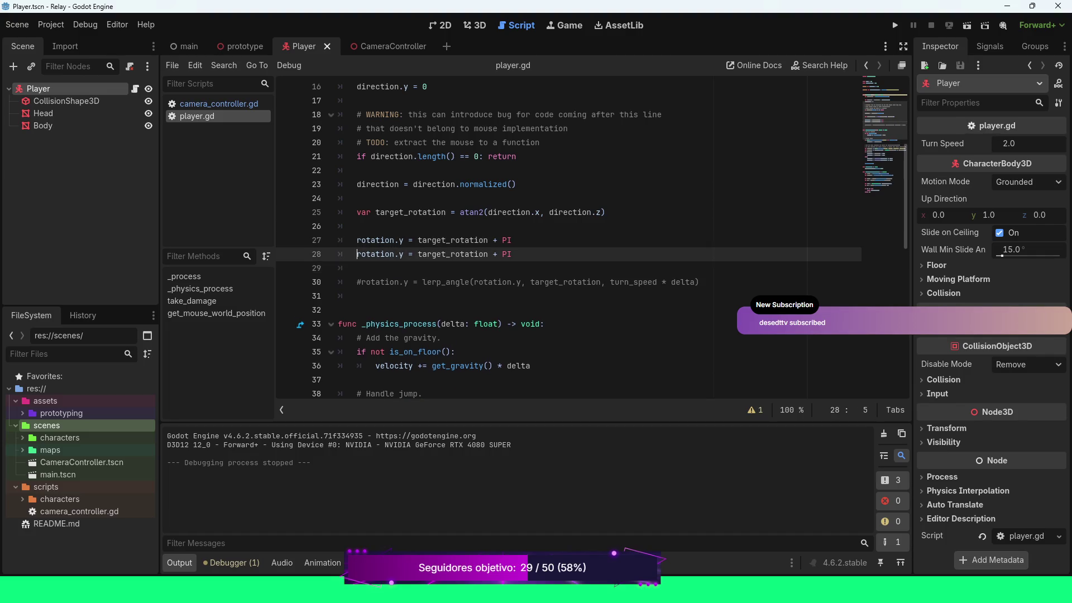
key("Up")
key("ctrl+k")
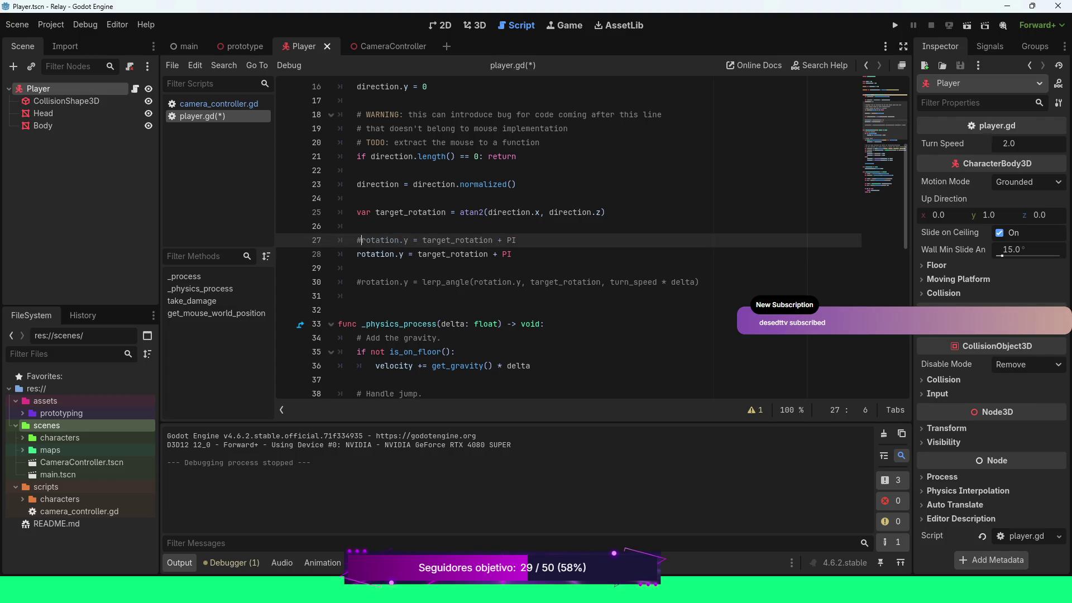
key("Down")
key("Down")
key("Down")
key("ctrl+shift+k")
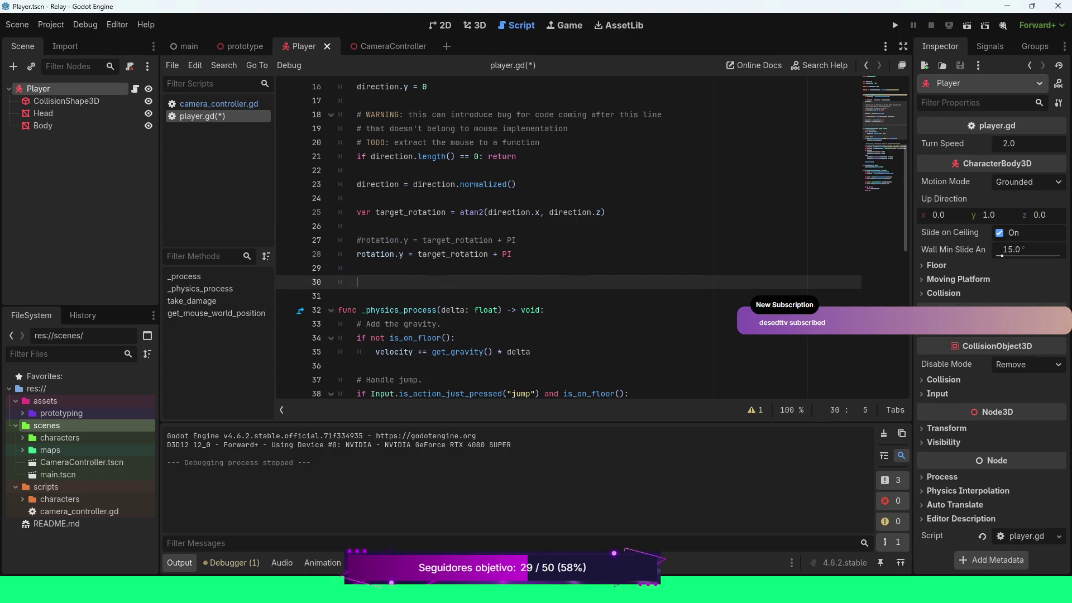
key("BackSpace")
key("BackSpace")
key("Up")
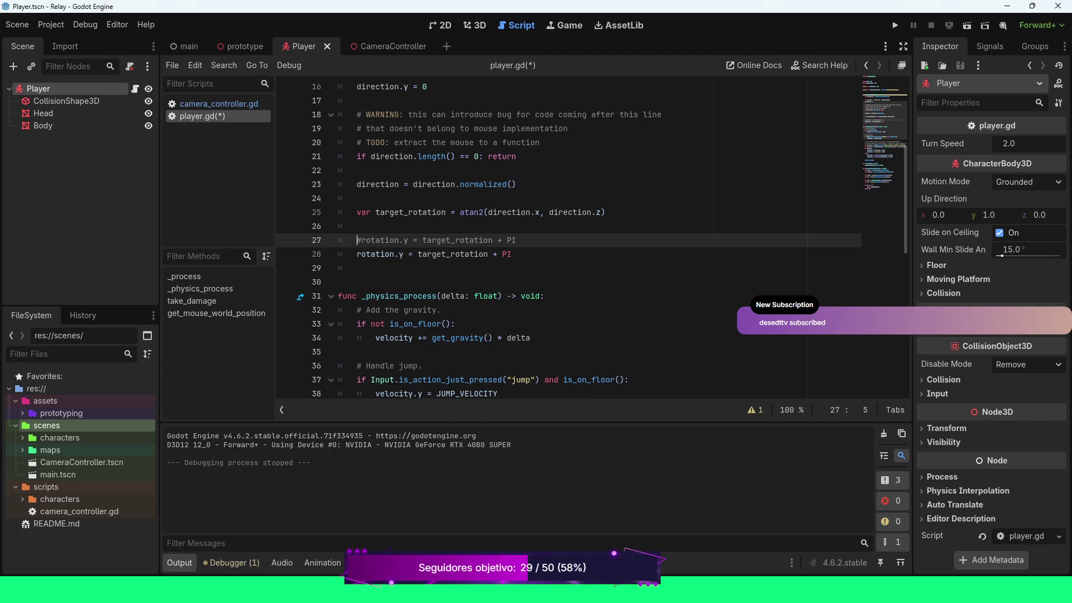
Trial target_rotation - PI / 2 in a test run, then revert to target_rotation + PI and rerun
left_click(512, 254)
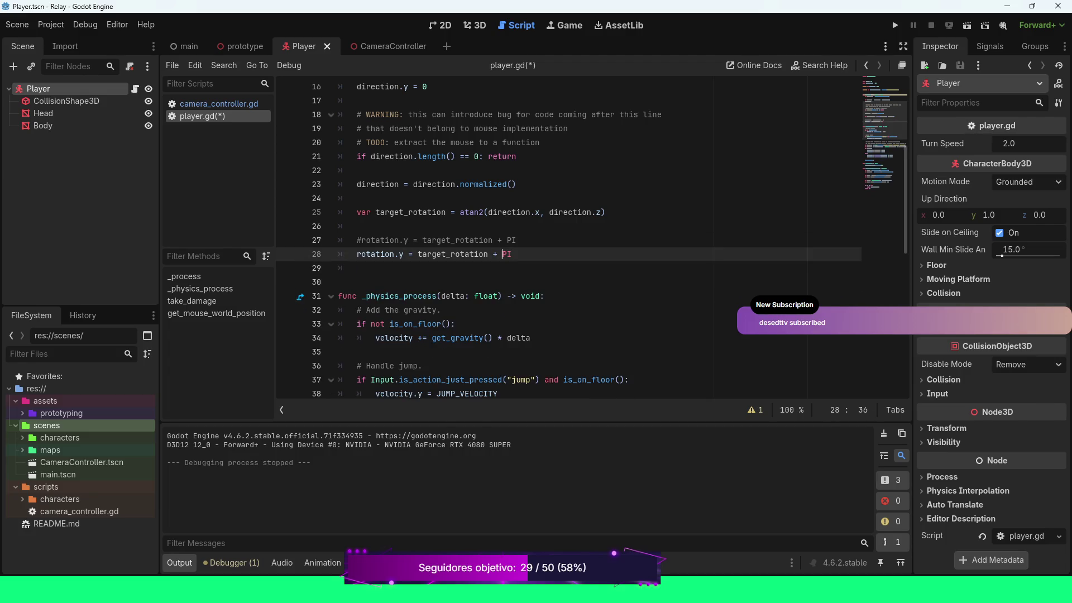
key("BackSpace")
type("- PI ")
type("/ 2")
key("F5")
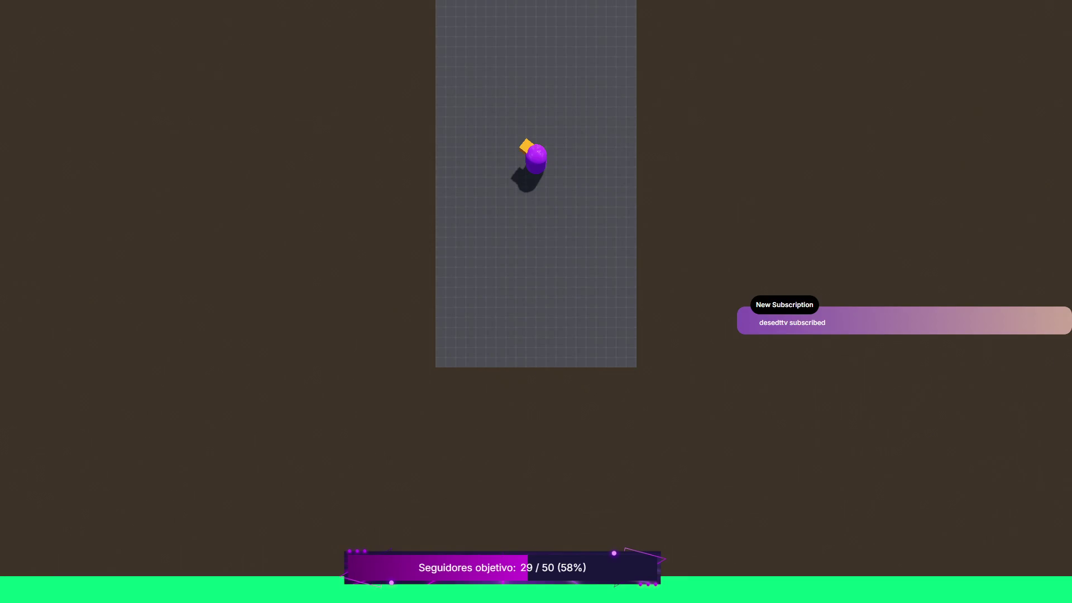
key("F8")
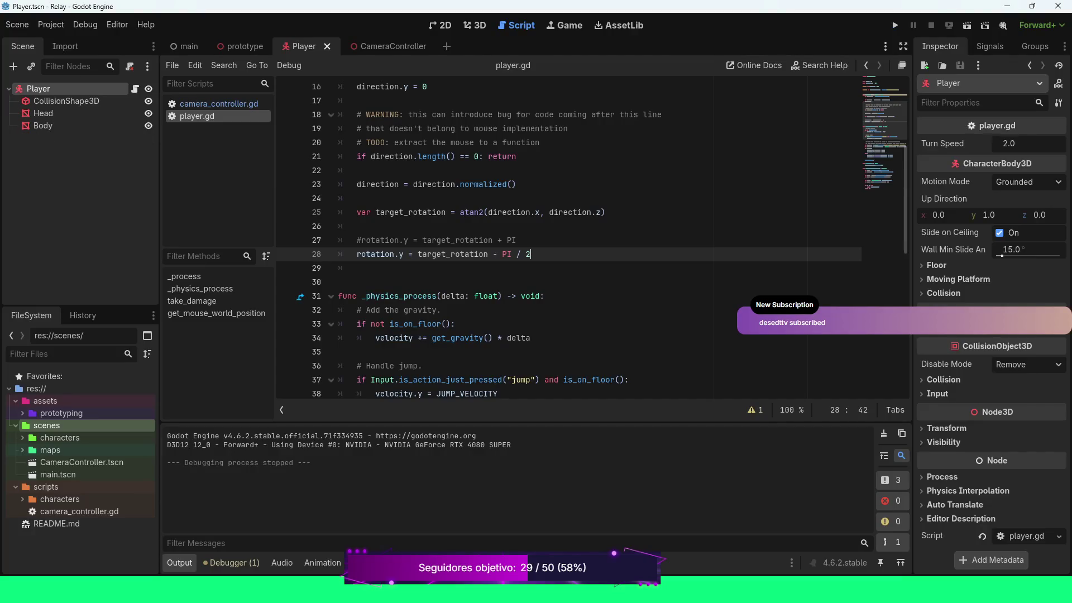
key("ctrl+shift+k")
key("ctrl+k")
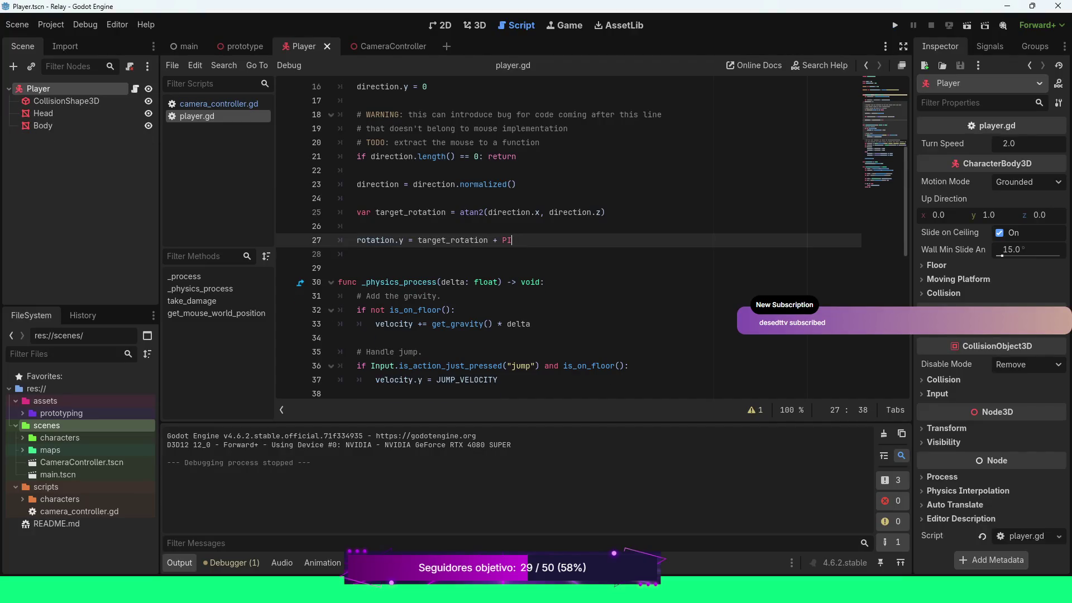
key("F5")
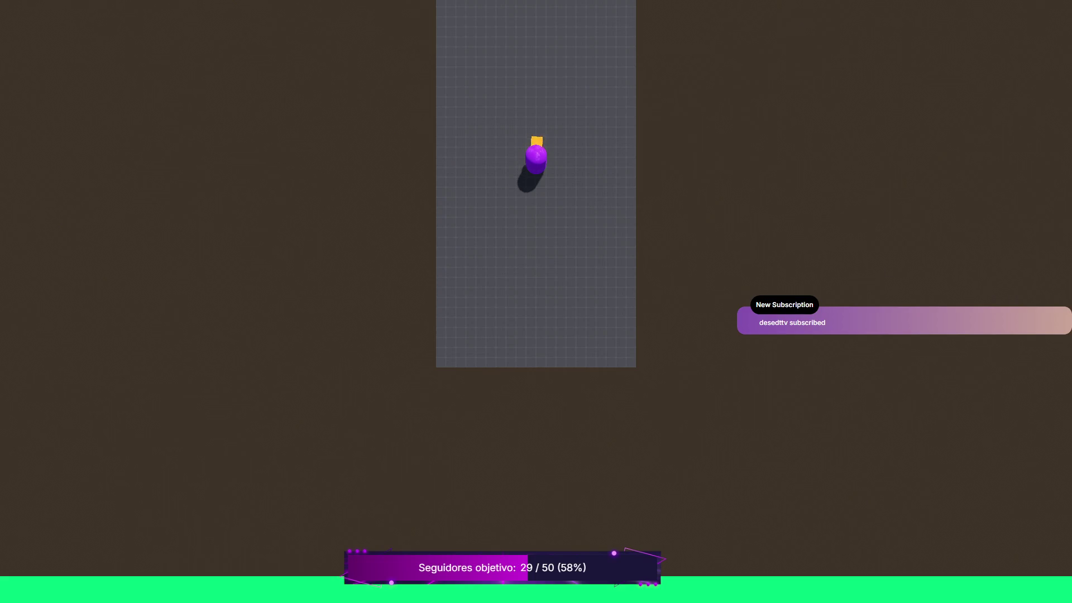
Walk the player in every direction across the grid with WASD, then stop the game with F8
key("w")
key("a")
key("w")
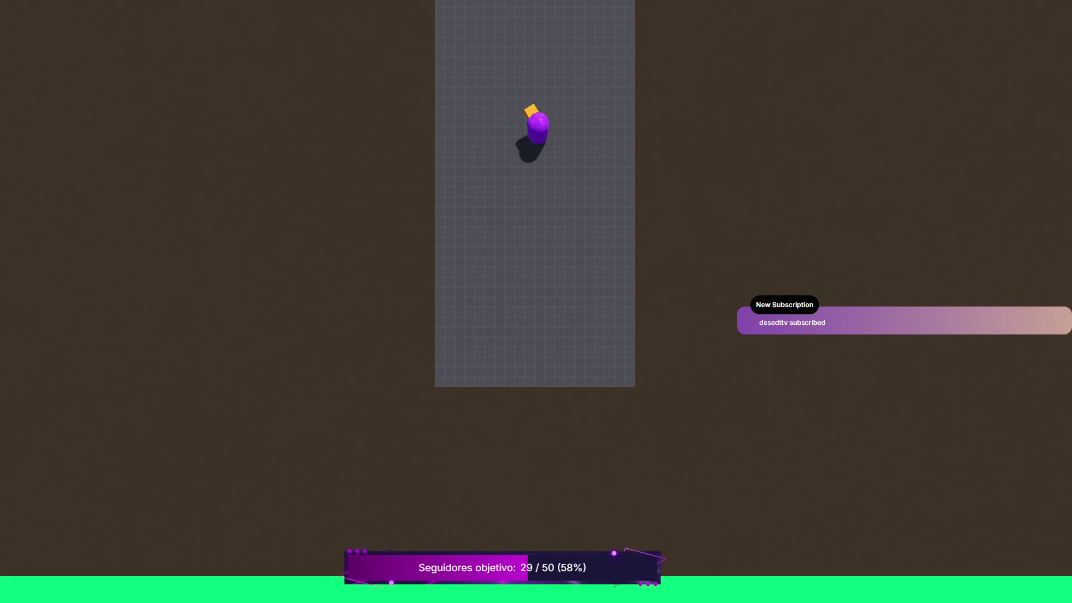
key("s")
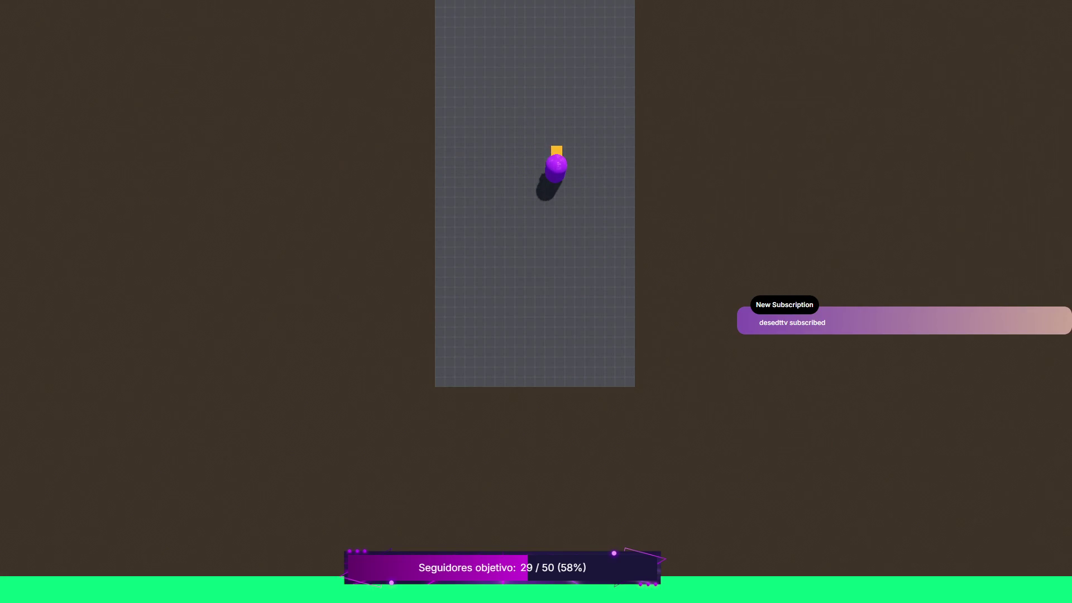
key("s")
key("a")
key("d")
key("a")
key("d")
key("w")
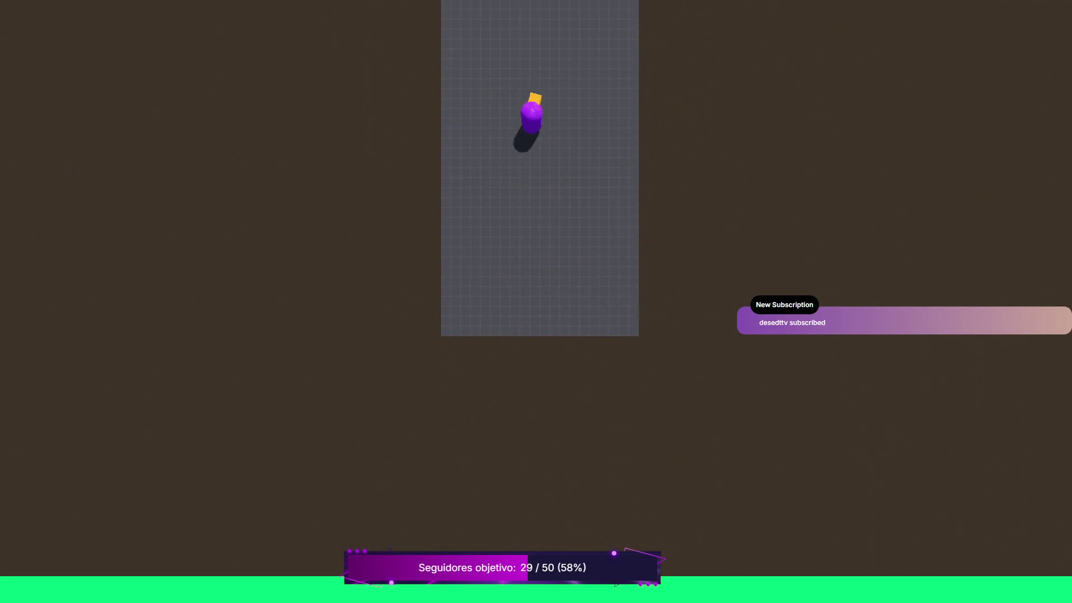
key("w")
key("d")
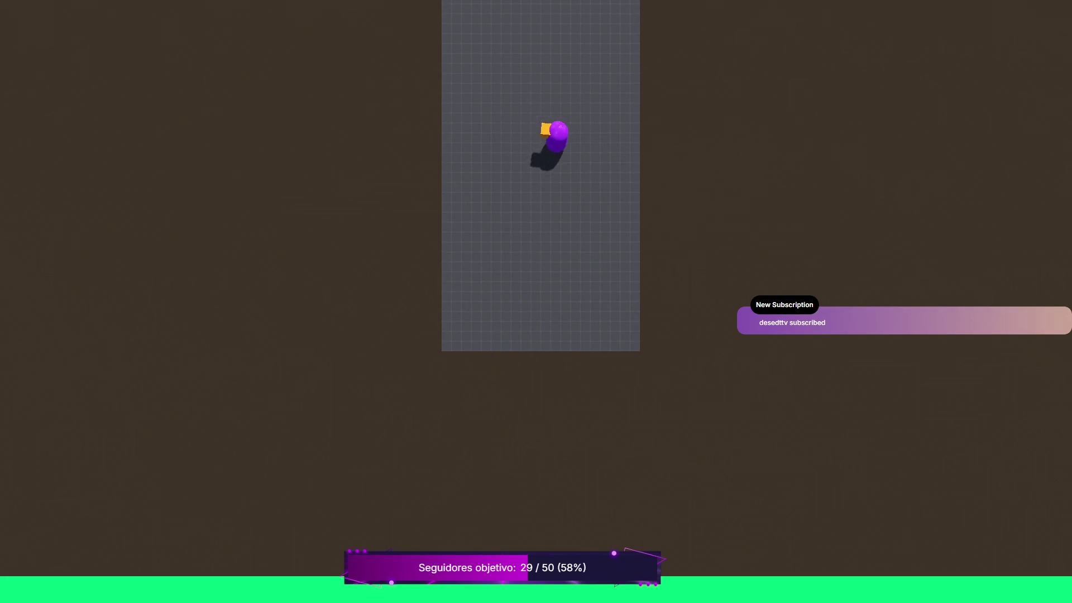
key("d")
key("w")
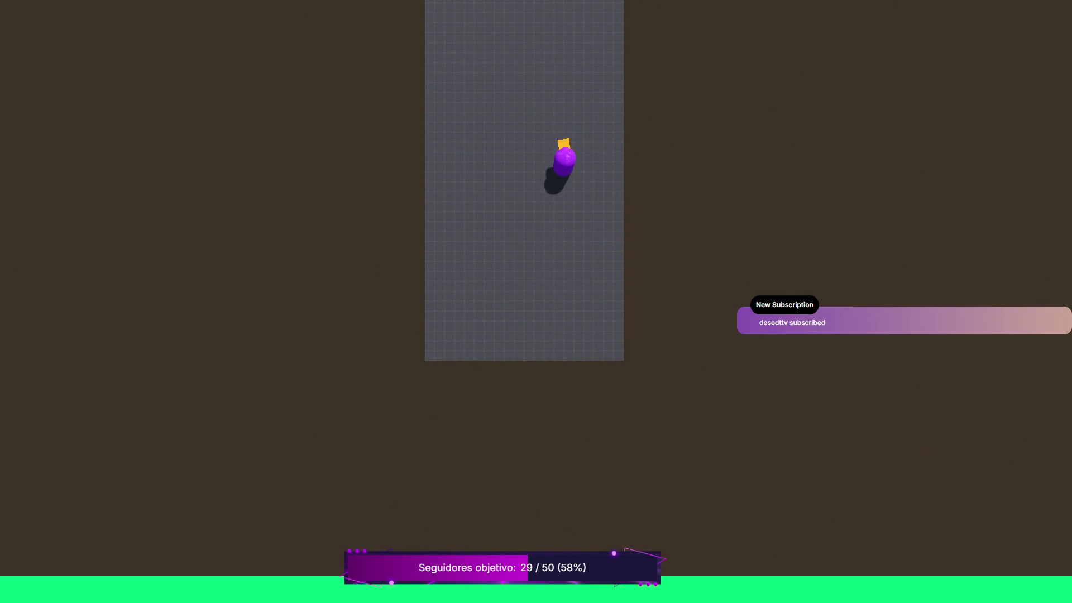
key("s")
key("a")
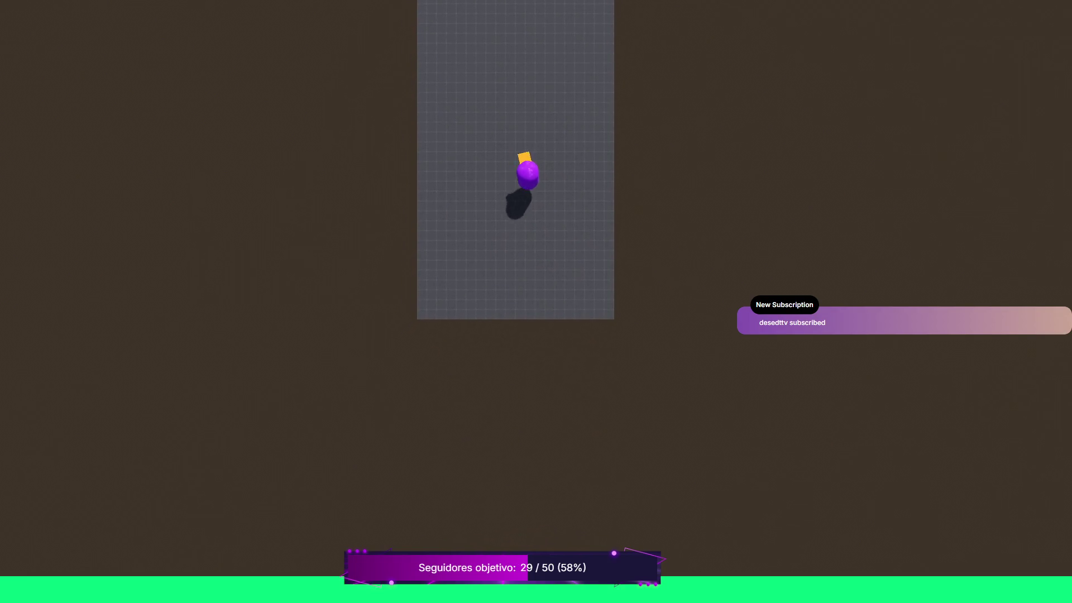
key("a")
key("d")
key("w")
key("w")
key("d")
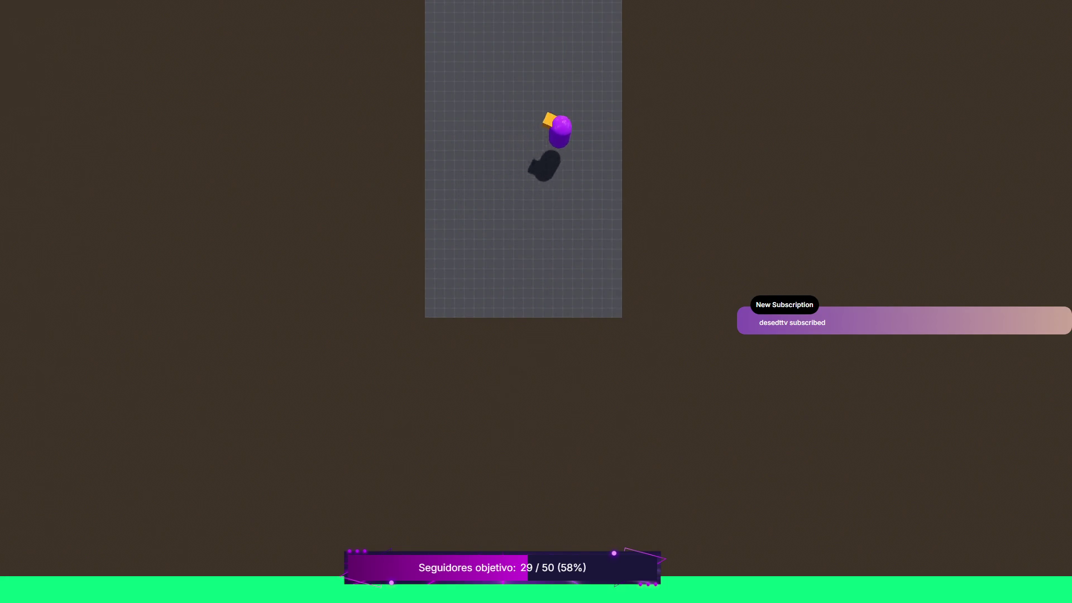
key("a")
key("s")
key("w")
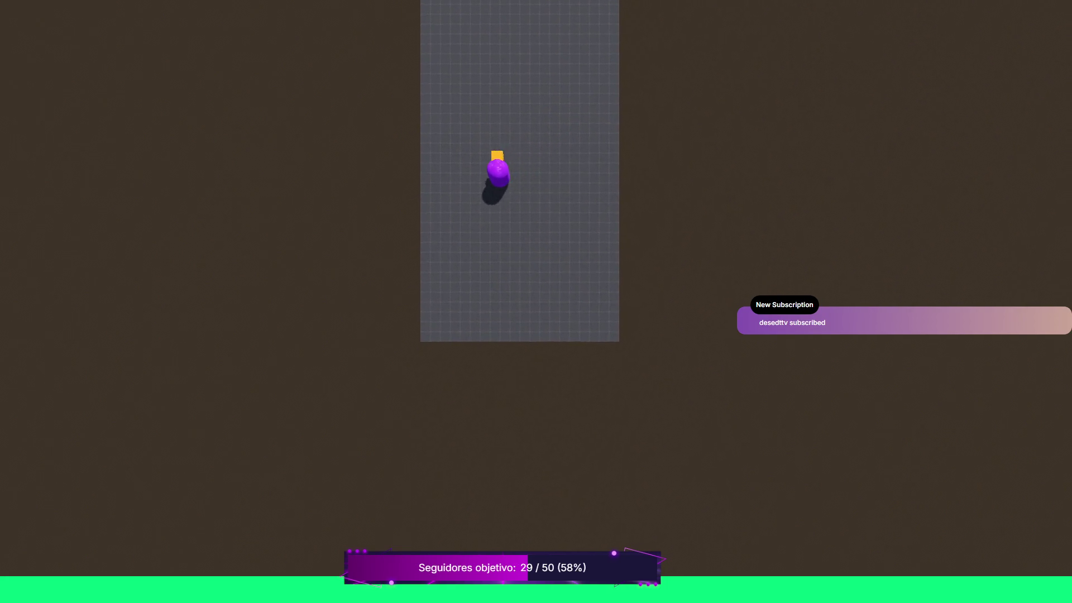
key("a")
key("d")
key("d")
key("w")
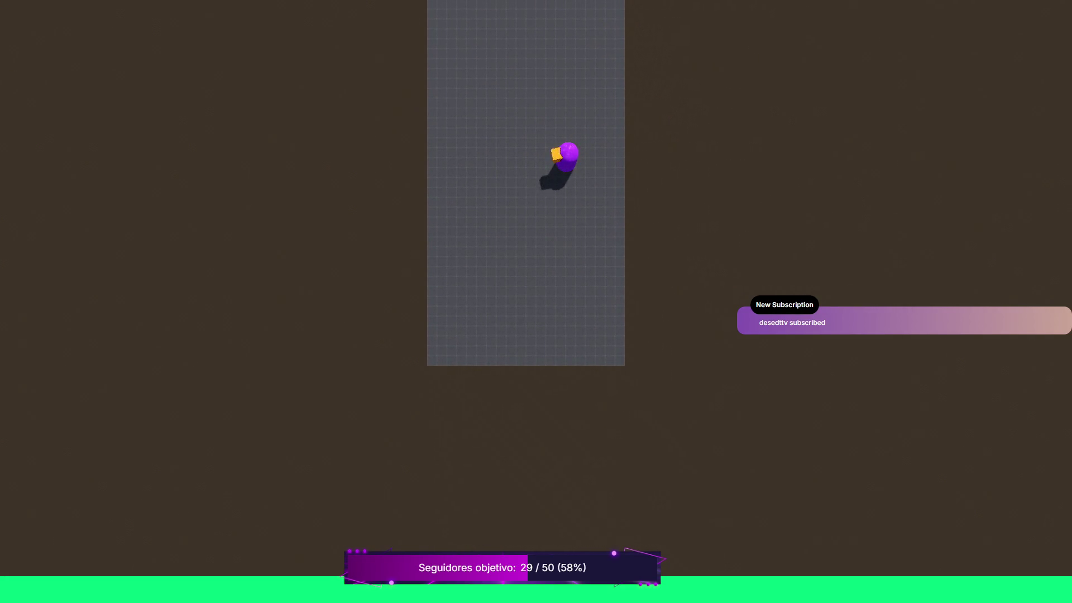
key("s")
key("d")
key("a")
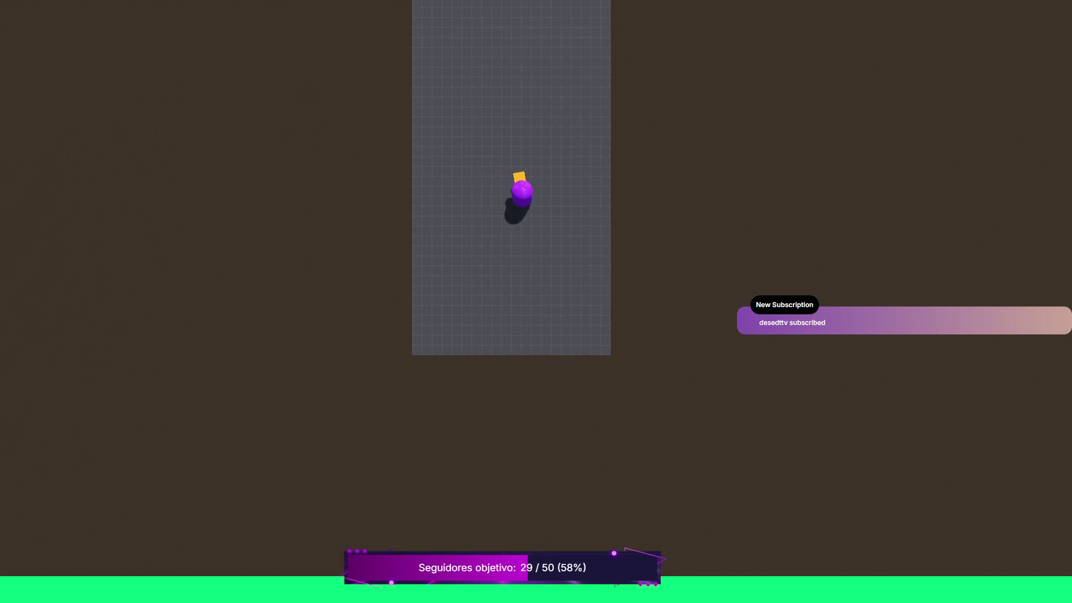
key("d")
key("a")
key("s")
key("a")
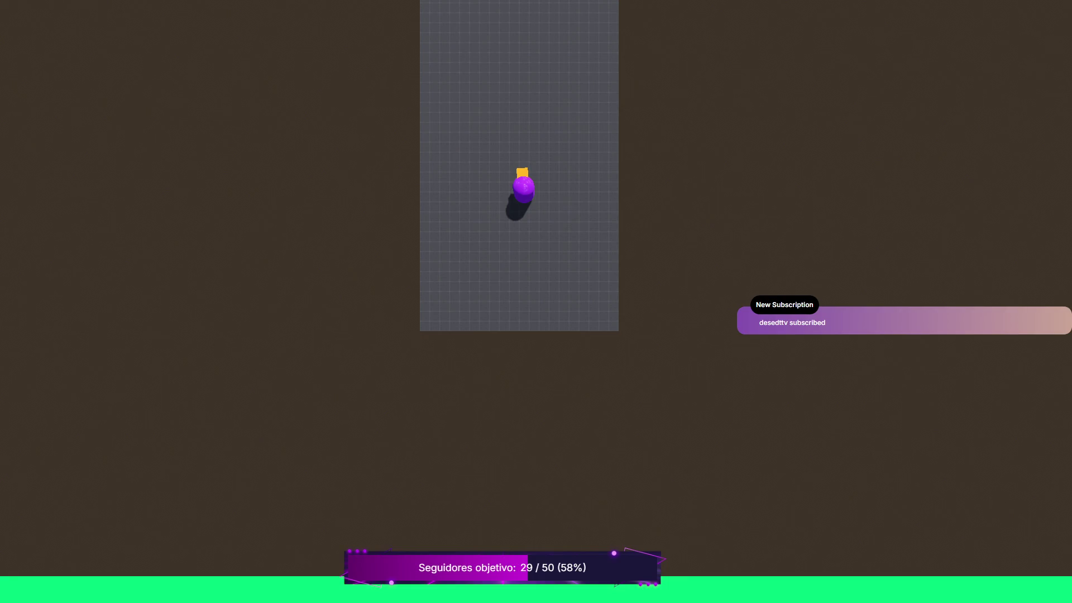
key("F8")
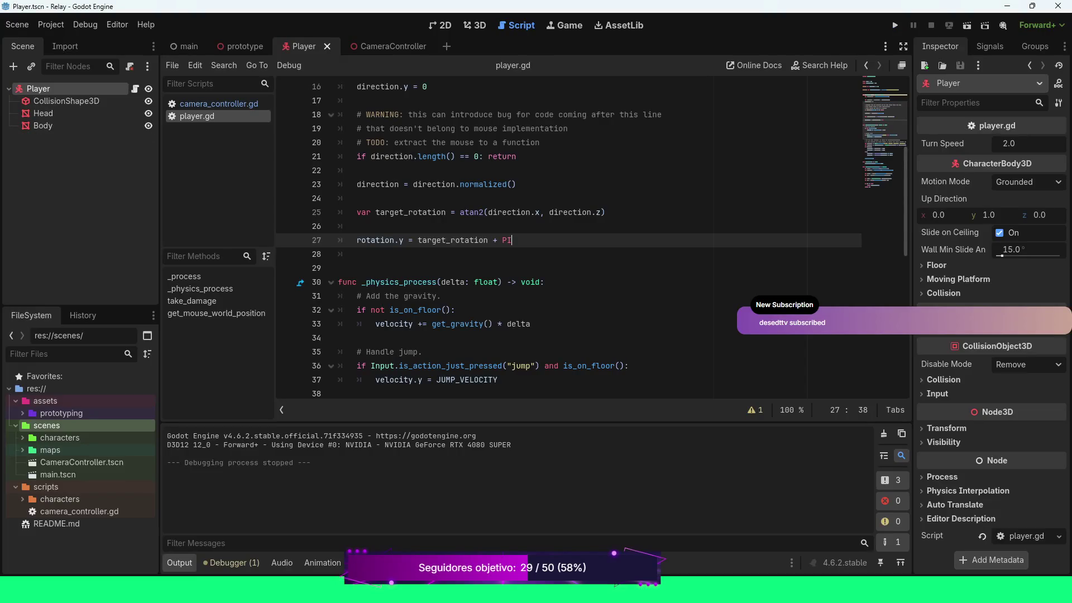
scroll(592, 240, "down", 3)
scroll(592, 241, "up", 4)
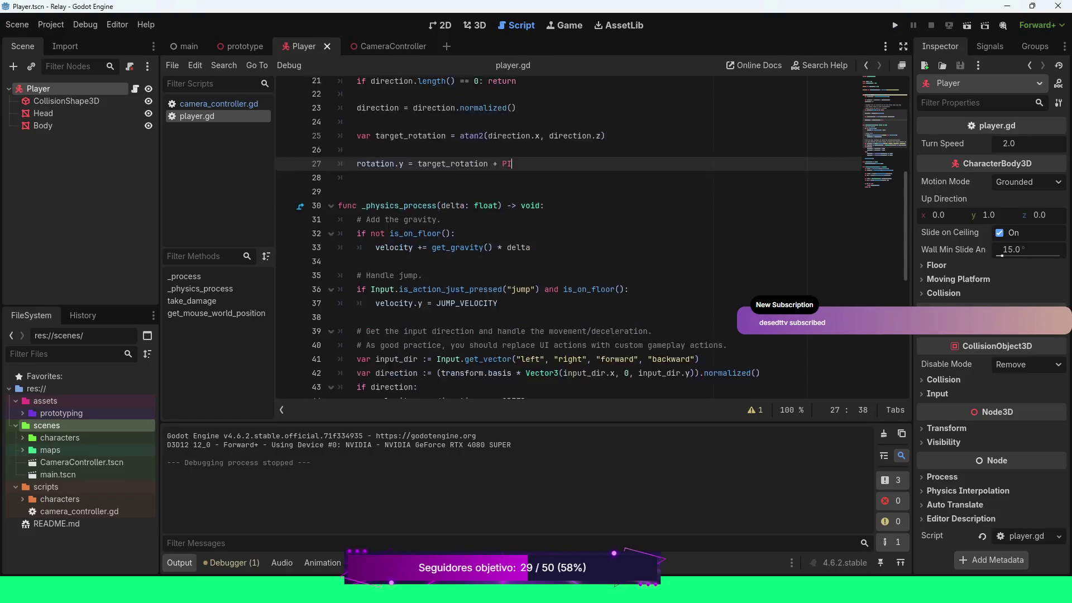
scroll(592, 240, "up", 1)
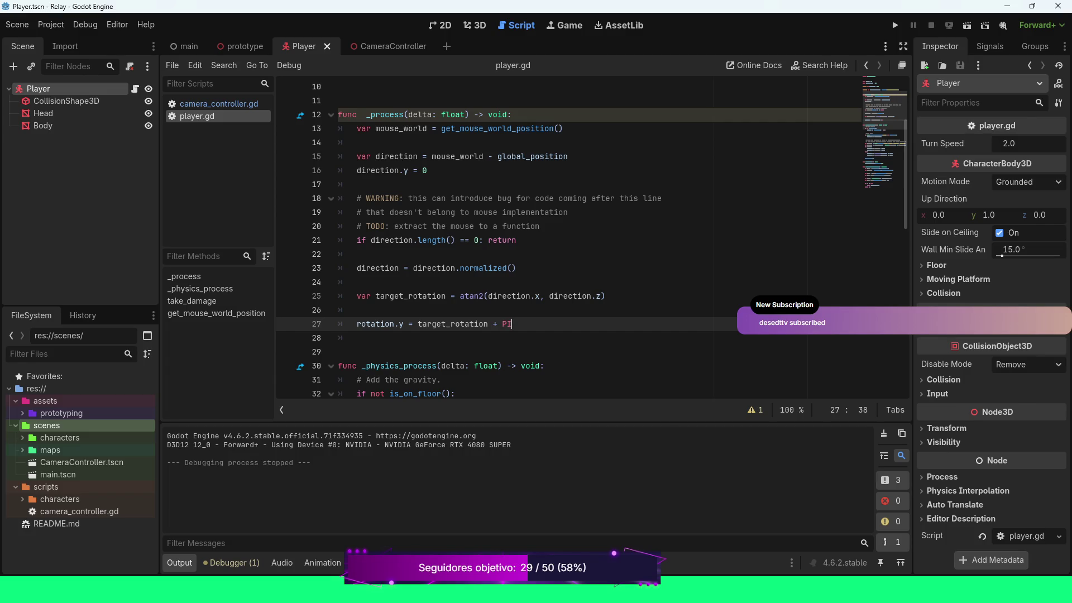
scroll(591, 237, "down", 12)
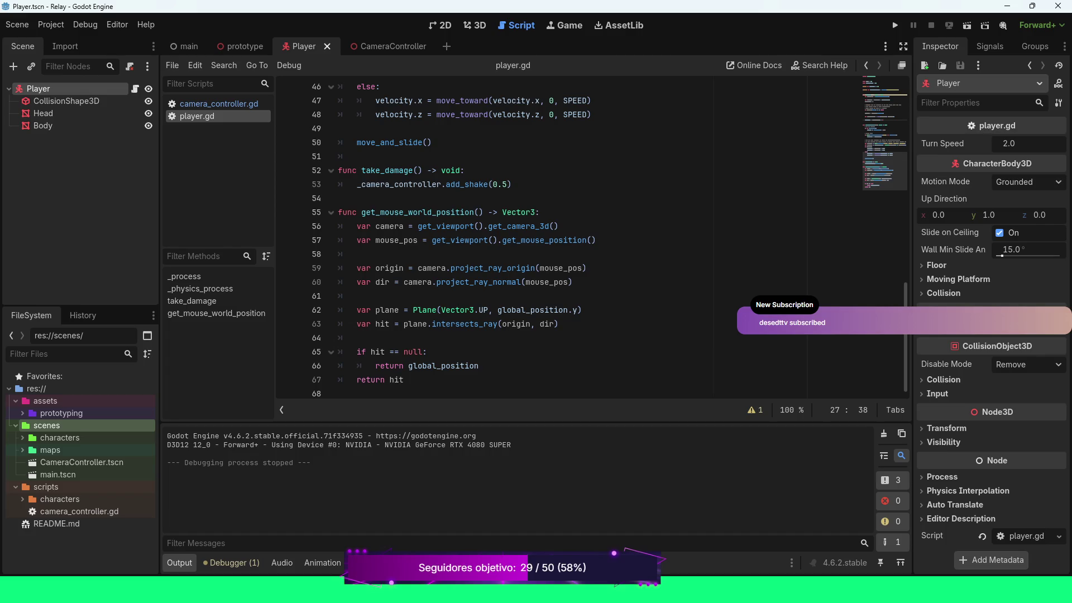
Append func look() -> void: with a pass body after the return hit line, then scroll back to _process
left_click(404, 380)
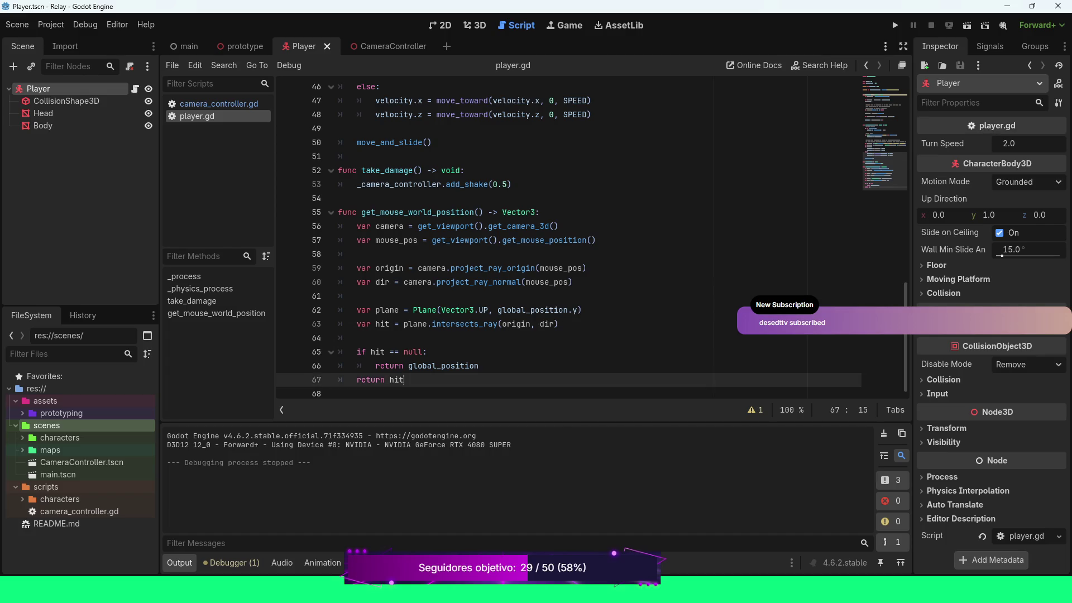
key("Return")
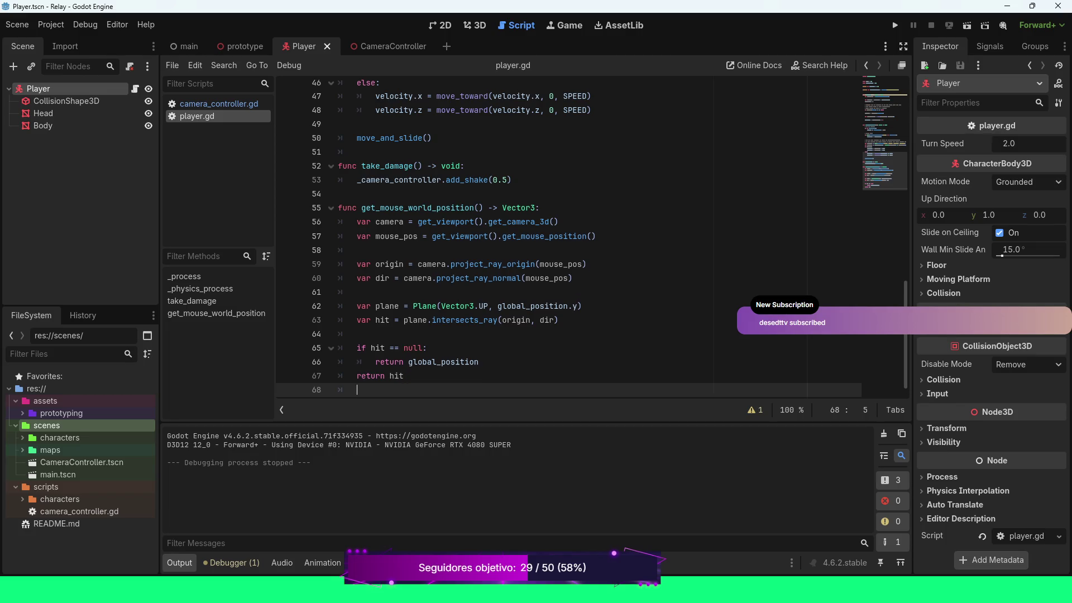
key("Return")
key("BackSpace")
type("\\\\")
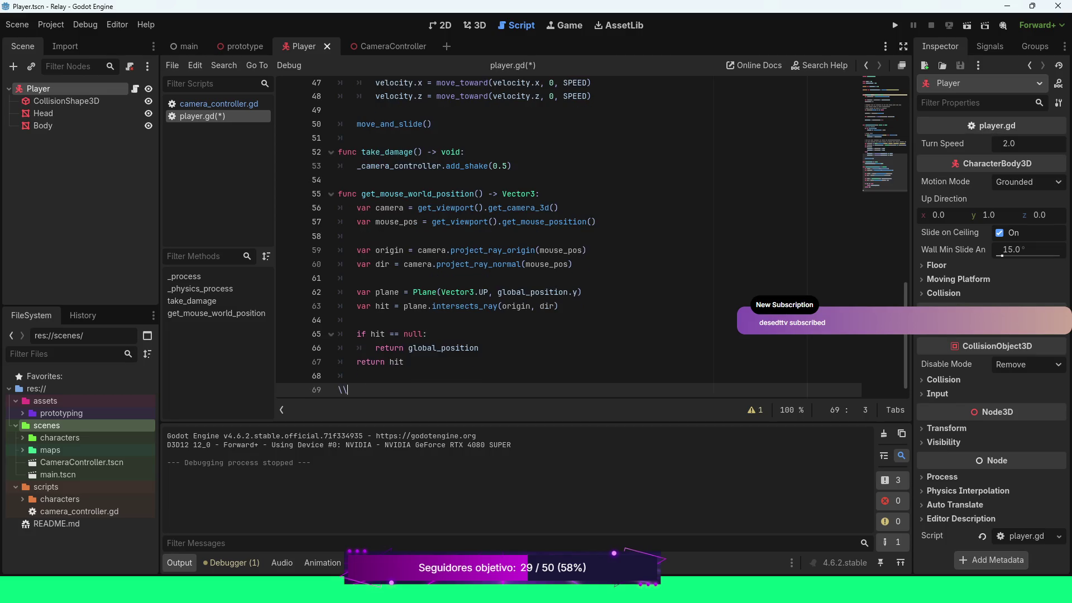
key("BackSpace")
key("BackSpace")
type("fun")
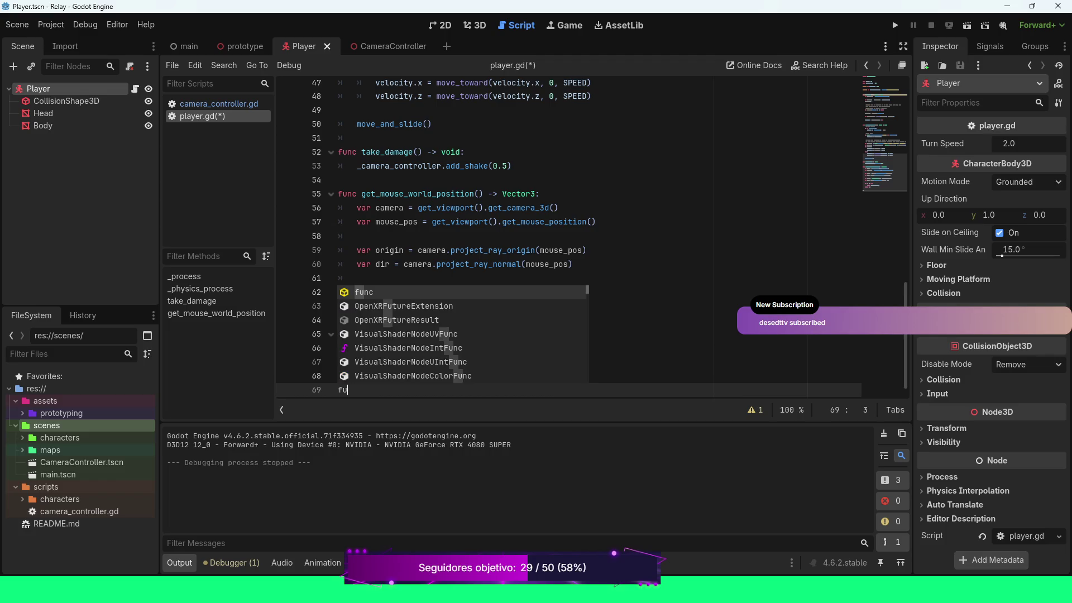
type("c look")
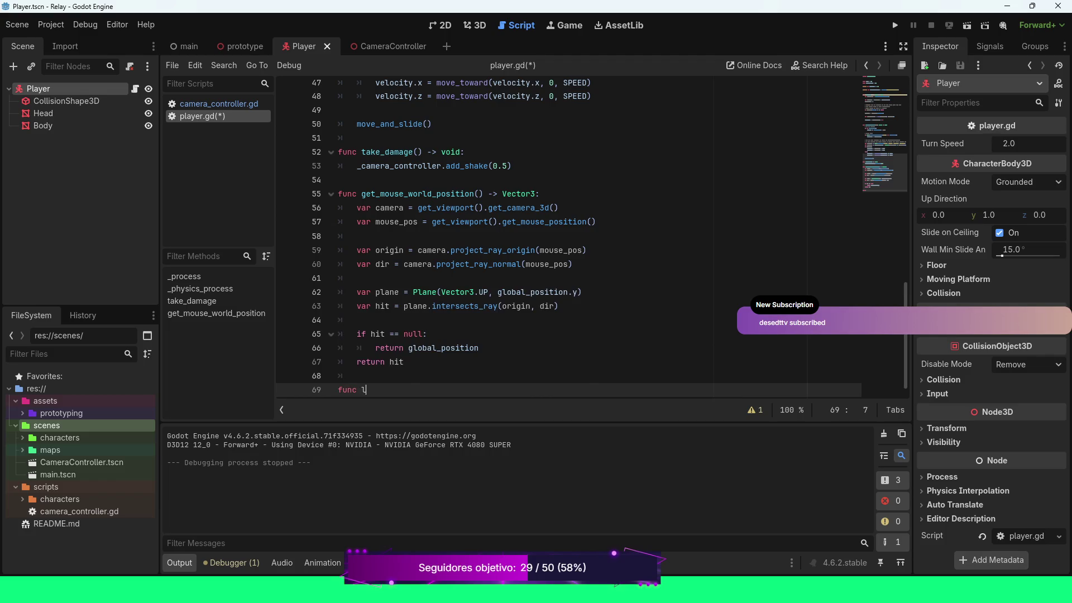
type("() ")
type("-> ")
type("void:")
key("Return")
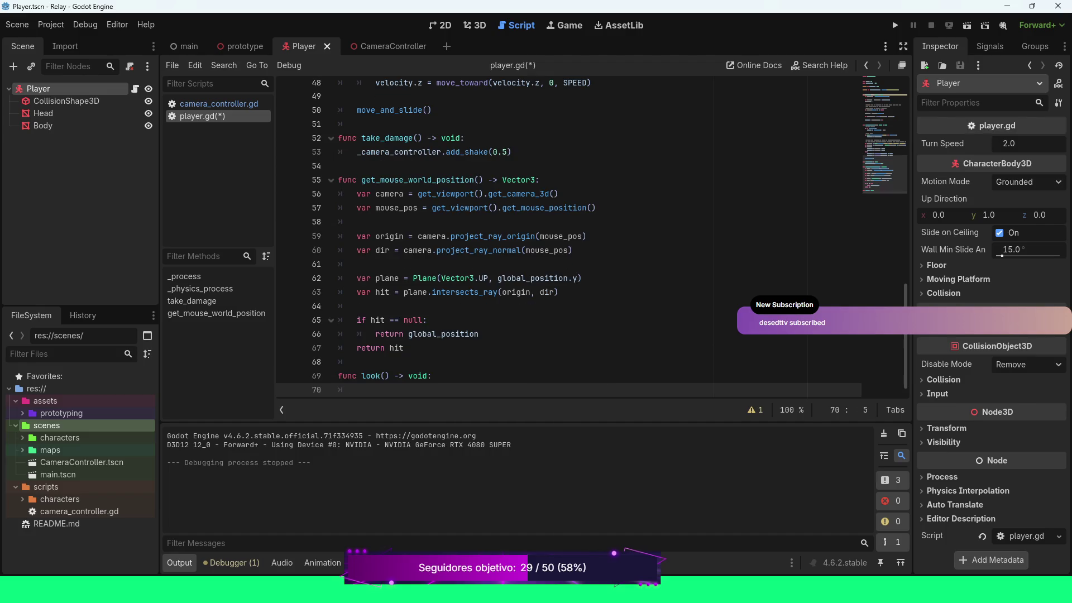
type("pass")
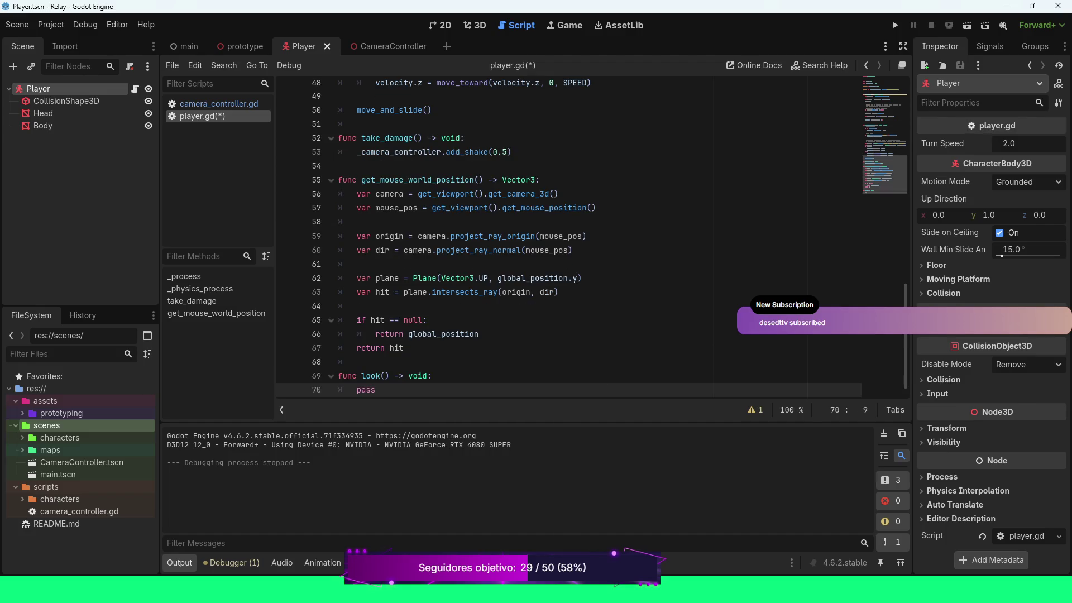
scroll(592, 237, "up", 8)
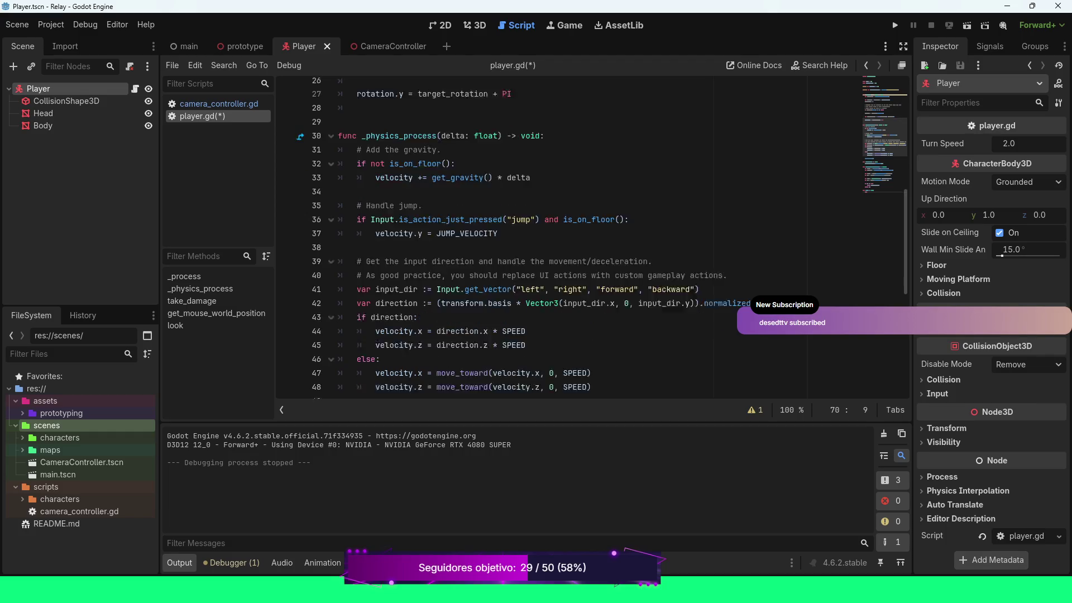
scroll(592, 237, "down", 2)
scroll(592, 238, "up", 2)
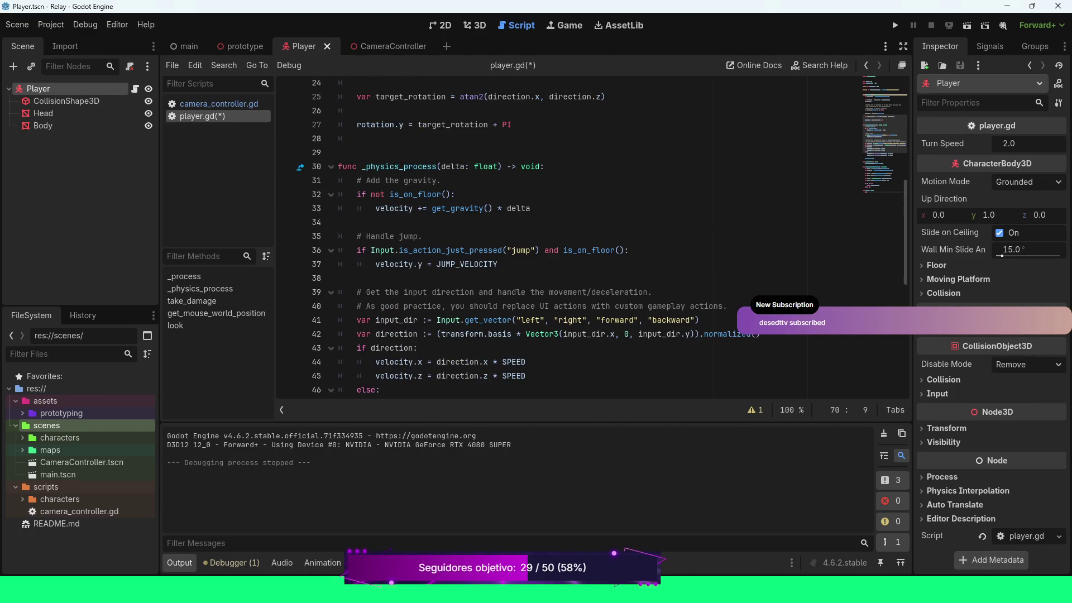
scroll(591, 237, "up", 4)
scroll(592, 238, "up", 1)
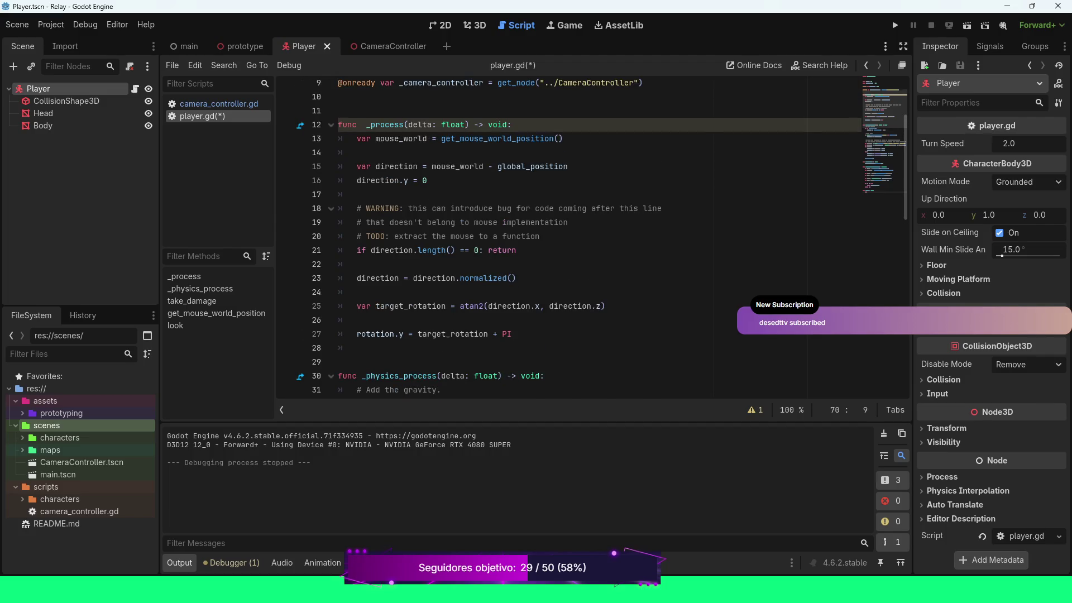
Replace the mouse-facing code in _process (lines 13–27) with a call to look(delta)
mouse_move(512, 333)
left_mouse_down()
mouse_move(362, 320)
mouse_move(357, 139)
left_mouse_up()
key("ctrl+c")
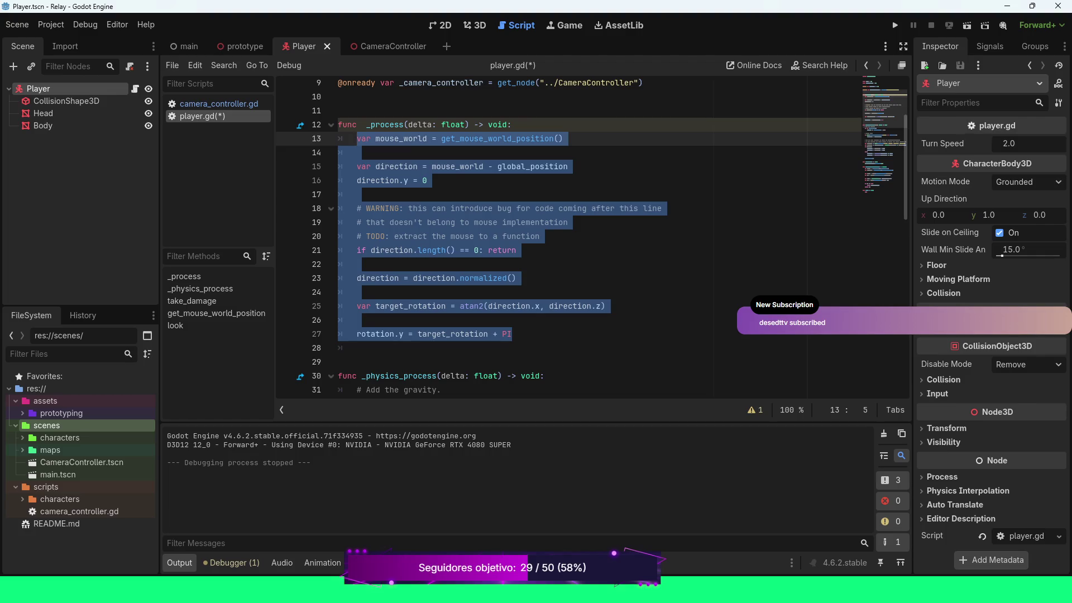
key("Delete")
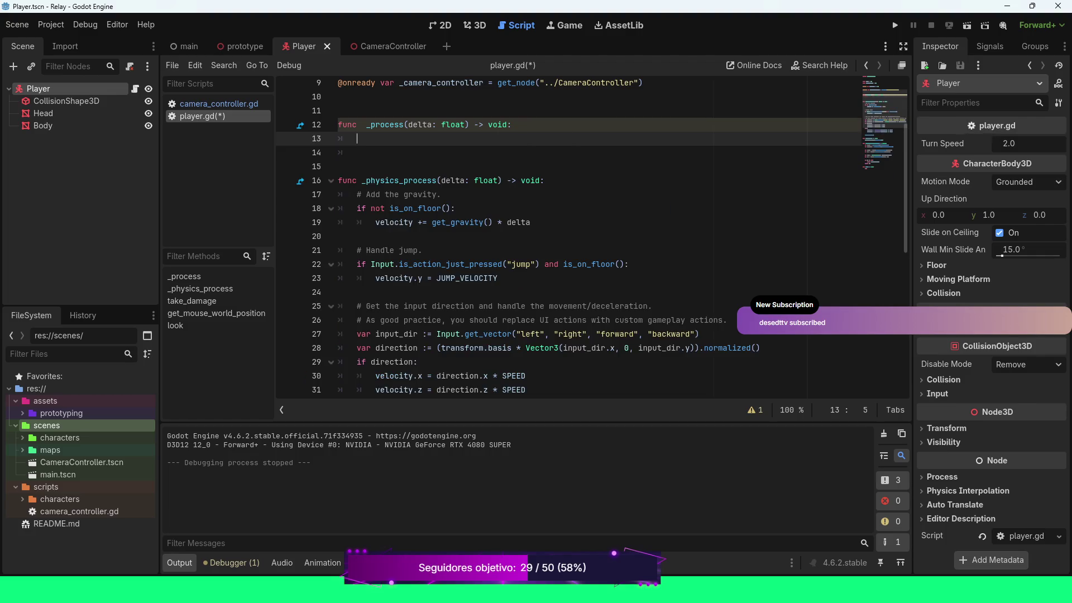
type("look")
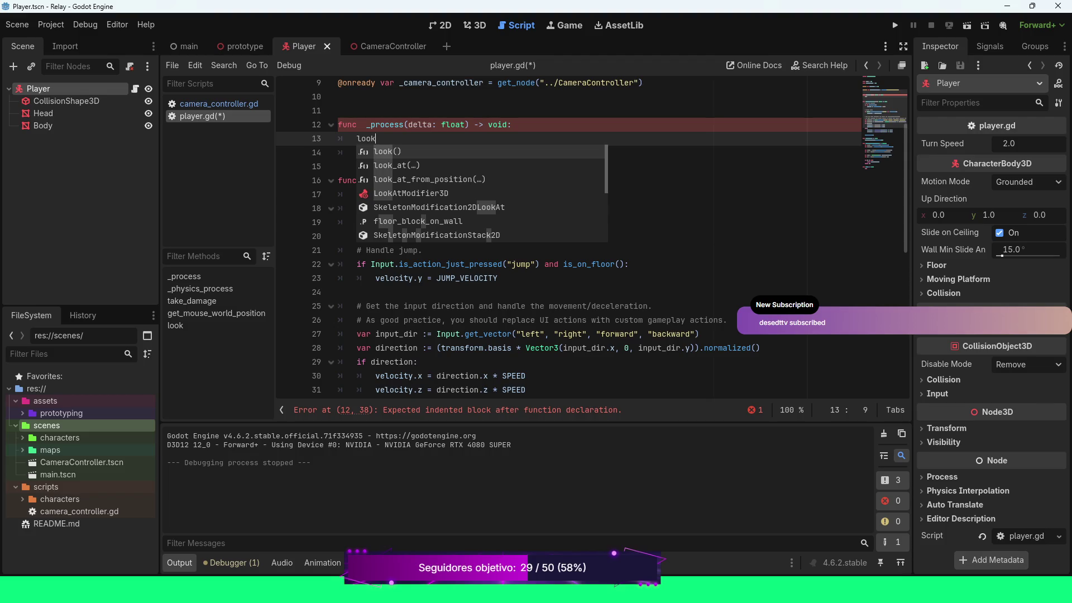
key("Return")
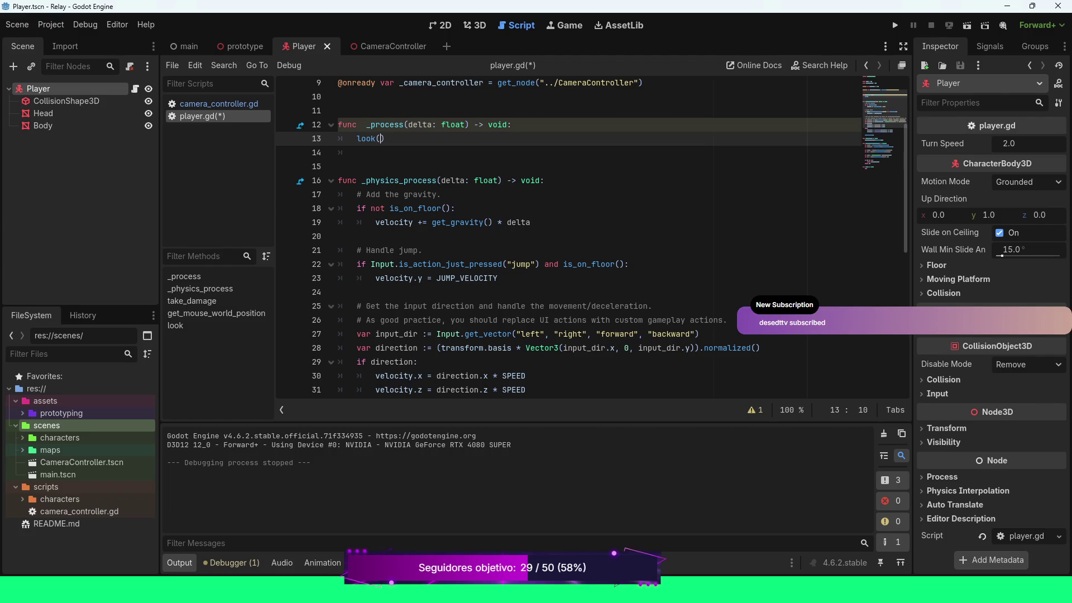
type("delta")
key("Escape")
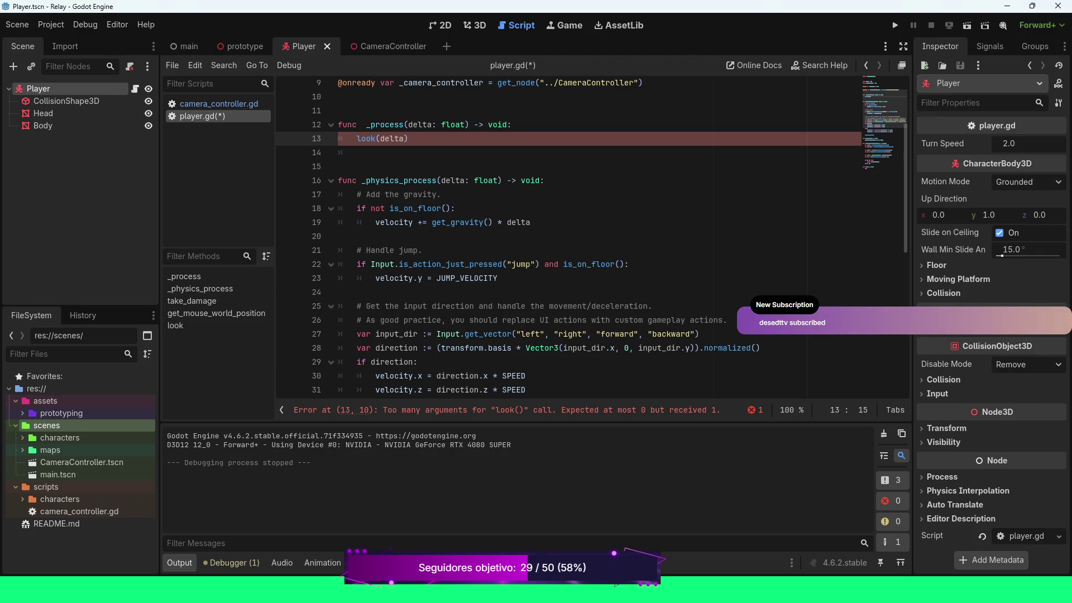
Give look() a delta: float parameter, paste the rotation code into its body, and run the game
scroll(592, 240, "down", 9)
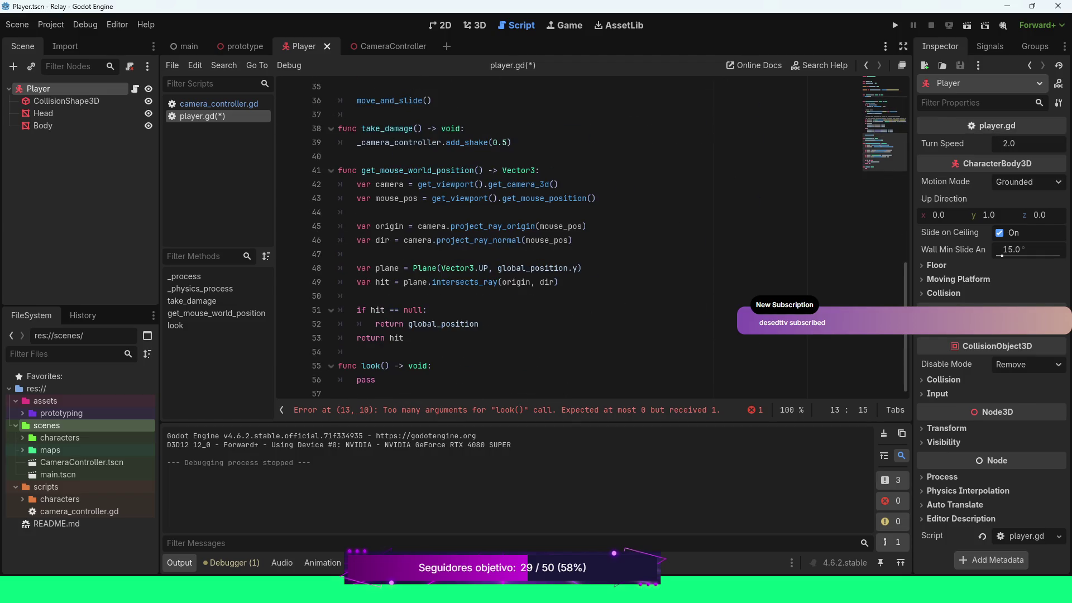
left_click(385, 365)
type("delta: fl")
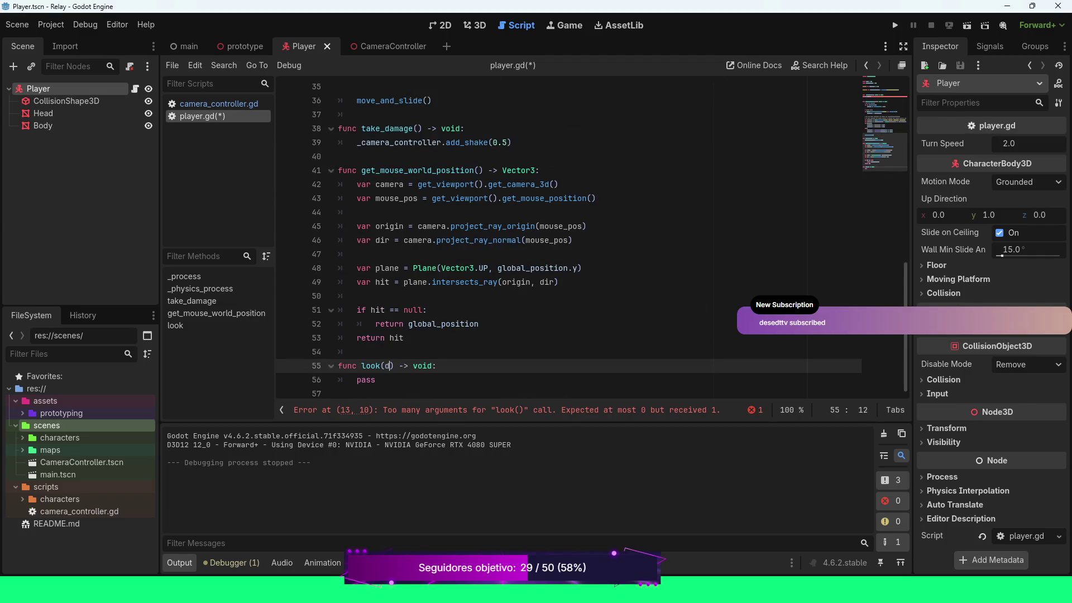
type("oat")
key("Down")
key("BackSpace")
key("BackSpace")
key("BackSpace")
key("BackSpace")
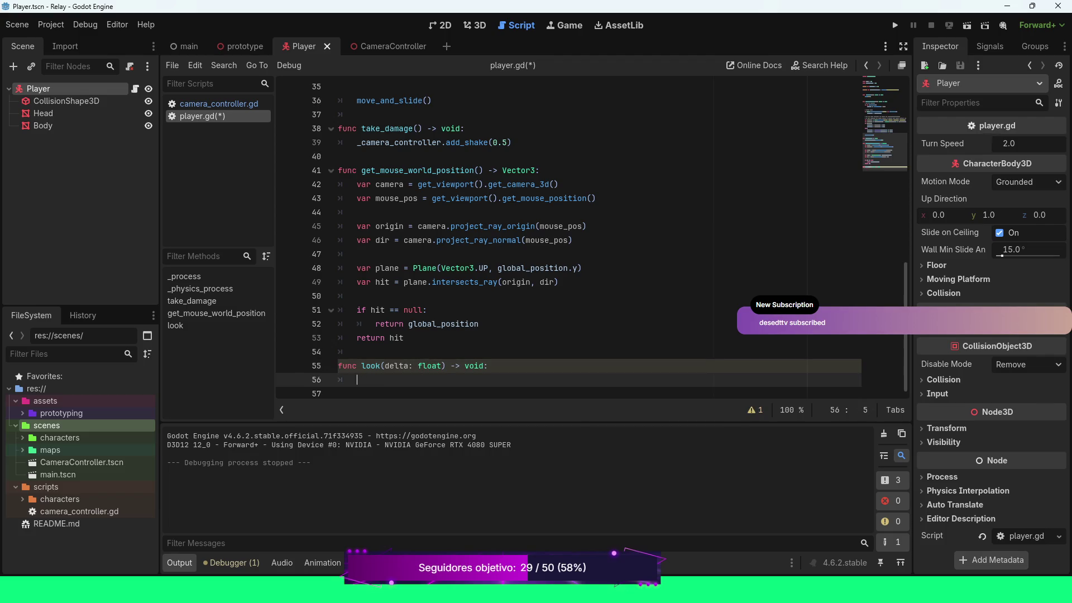
key("ctrl+v")
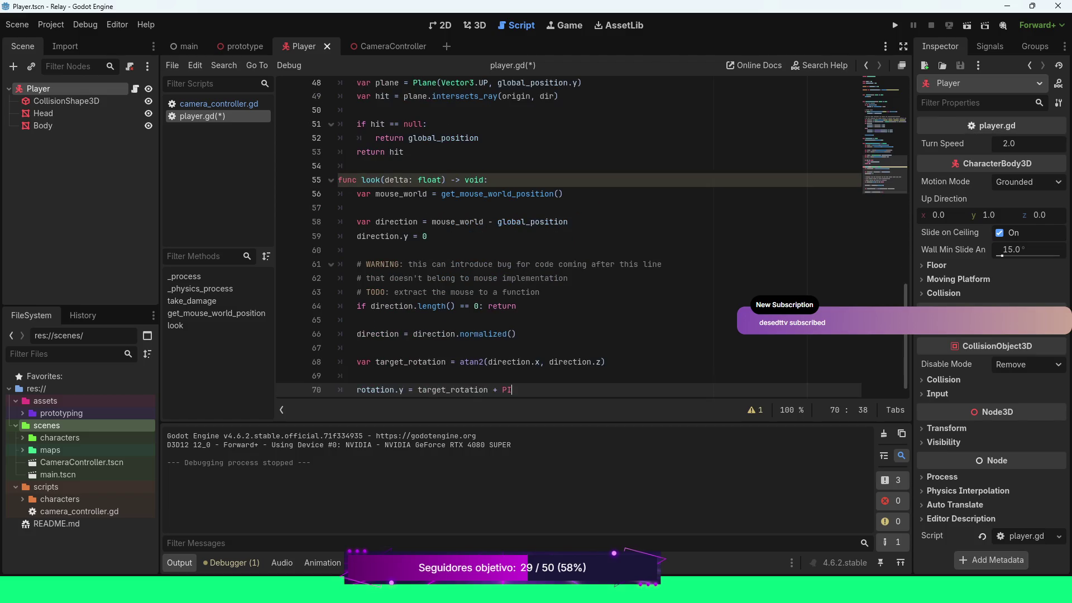
key("Up")
key("Up")
key("Up")
key("Up")
key("Up")
key("Up")
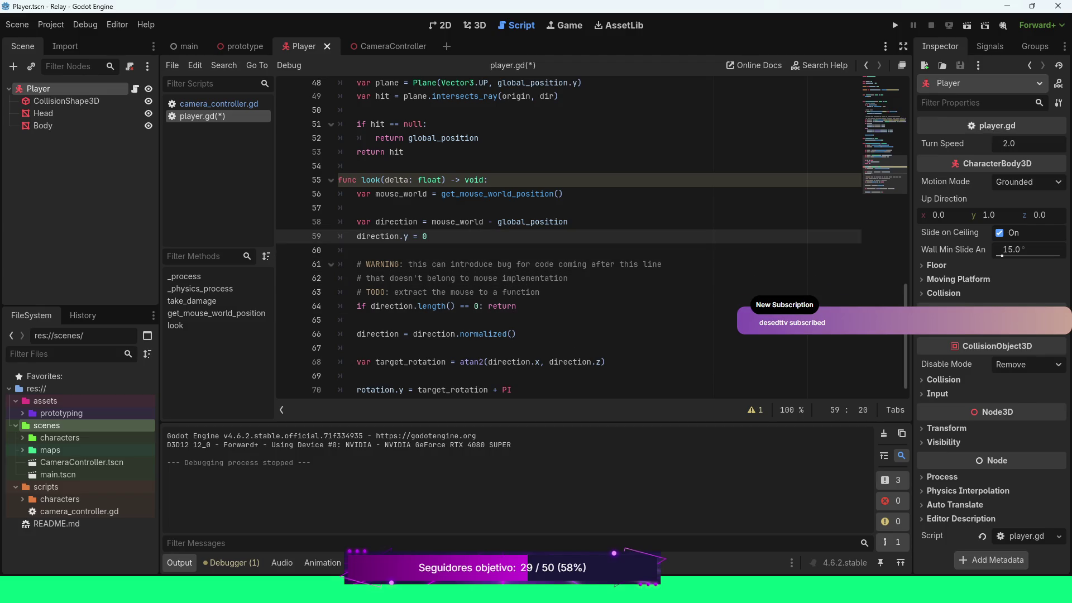
key("F5")
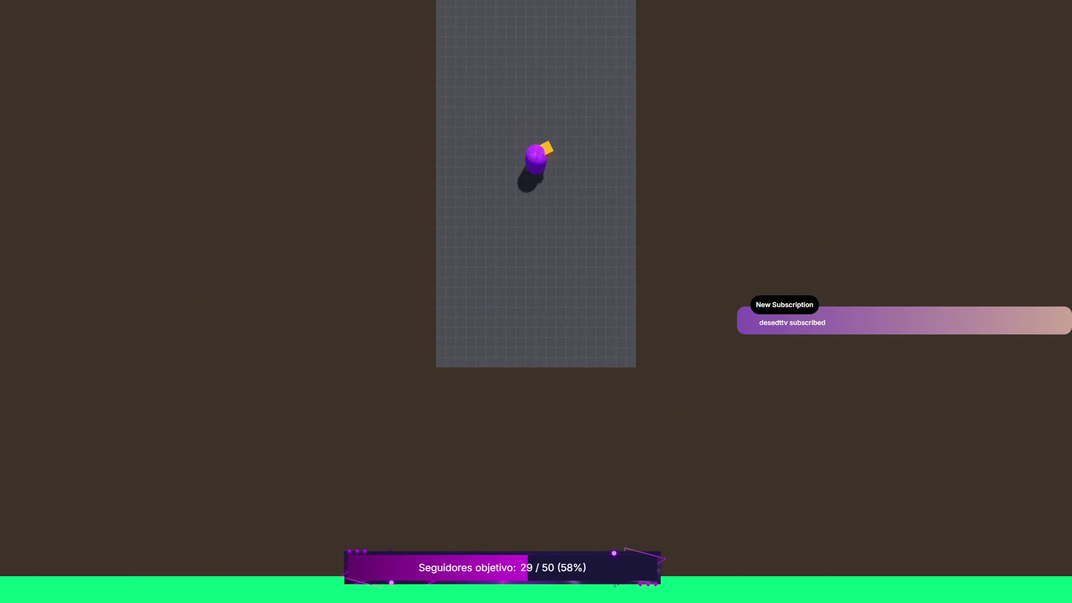
Walk the player with W and A, jump with Space, then close the running game
key("w")
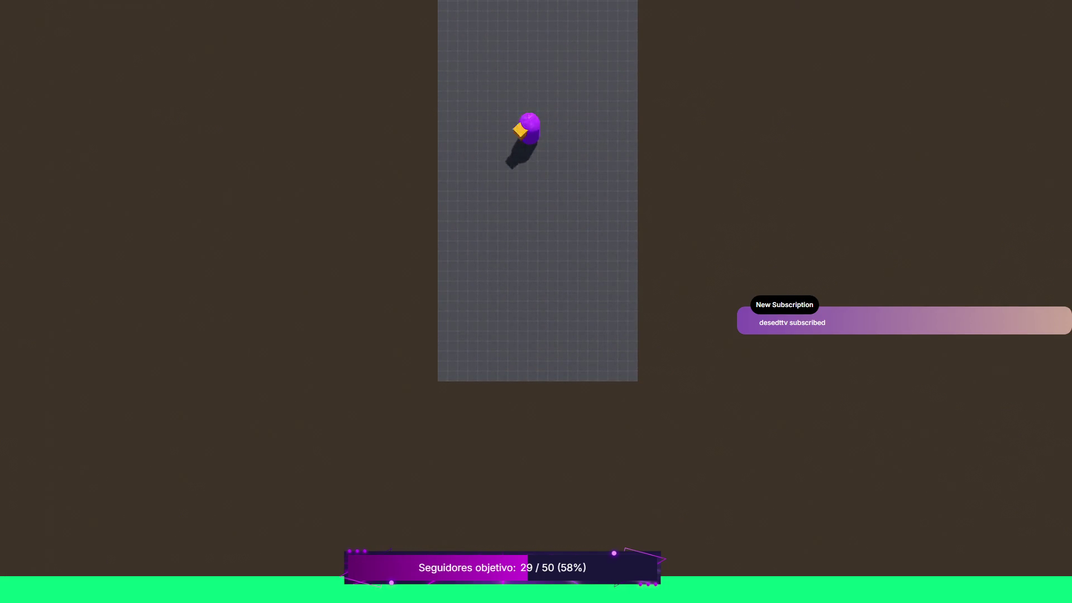
key("a")
key("space")
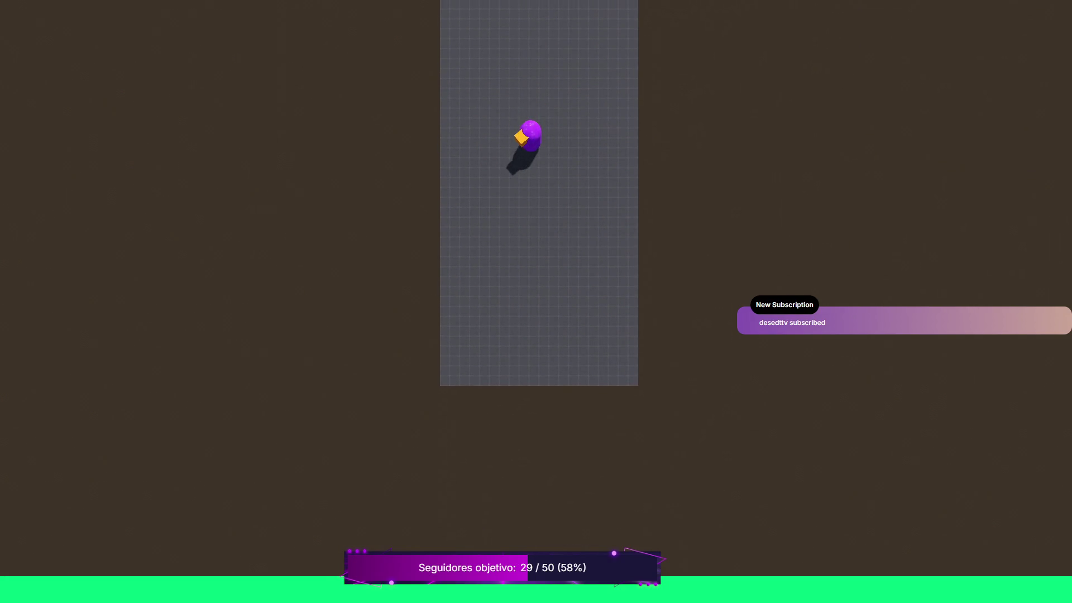
key("alt+F4")
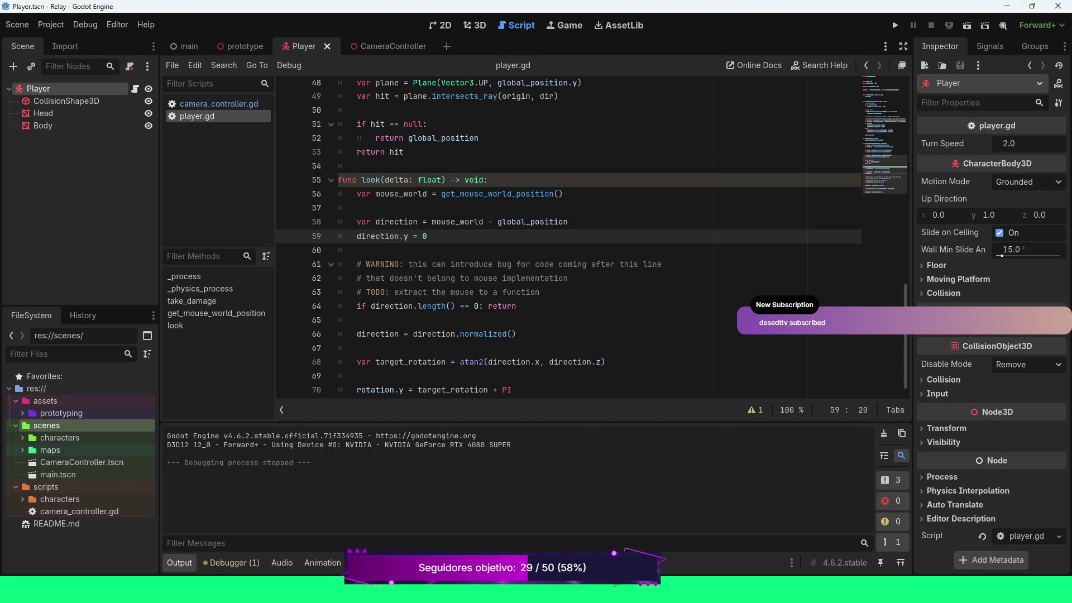
Delete the TODO comment about extracting the mouse logic, below the WARNING comments
scroll(502, 201, "down", 1)
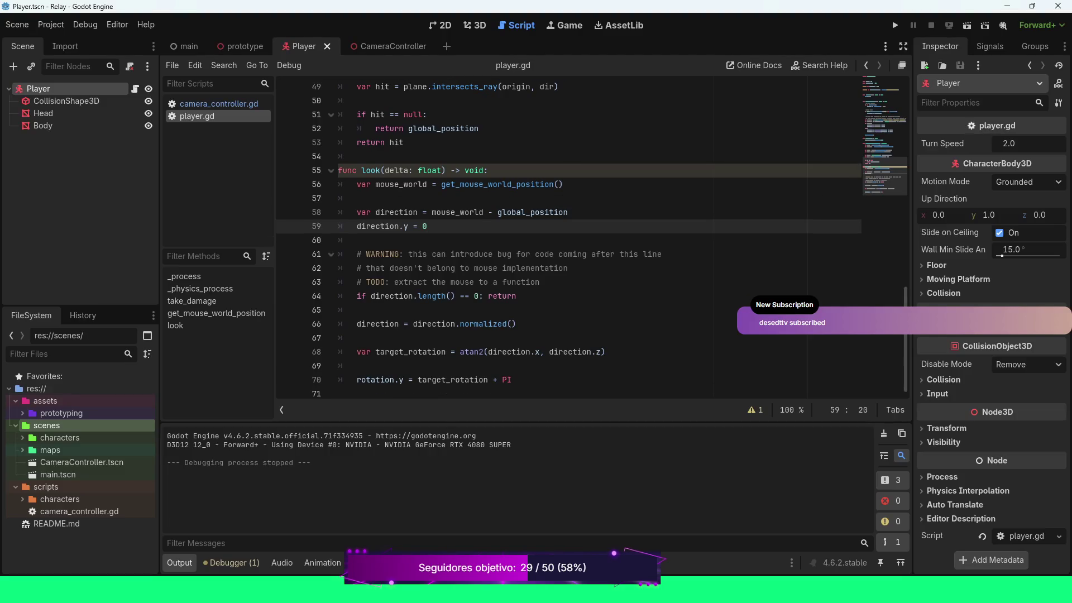
left_click_drag(494, 282, 494, 268)
left_click(494, 268)
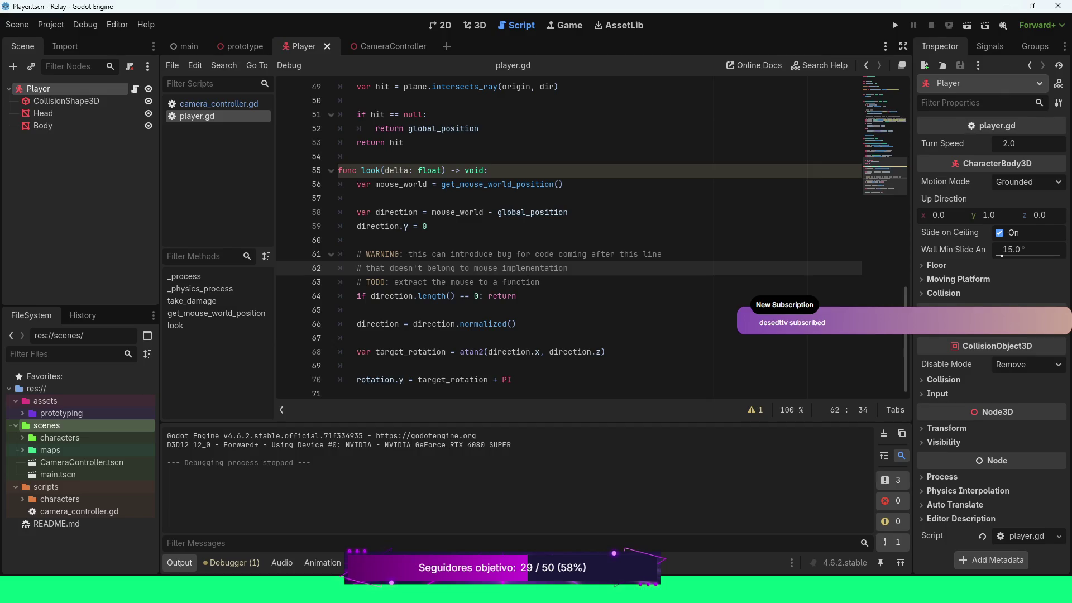
left_click(531, 282)
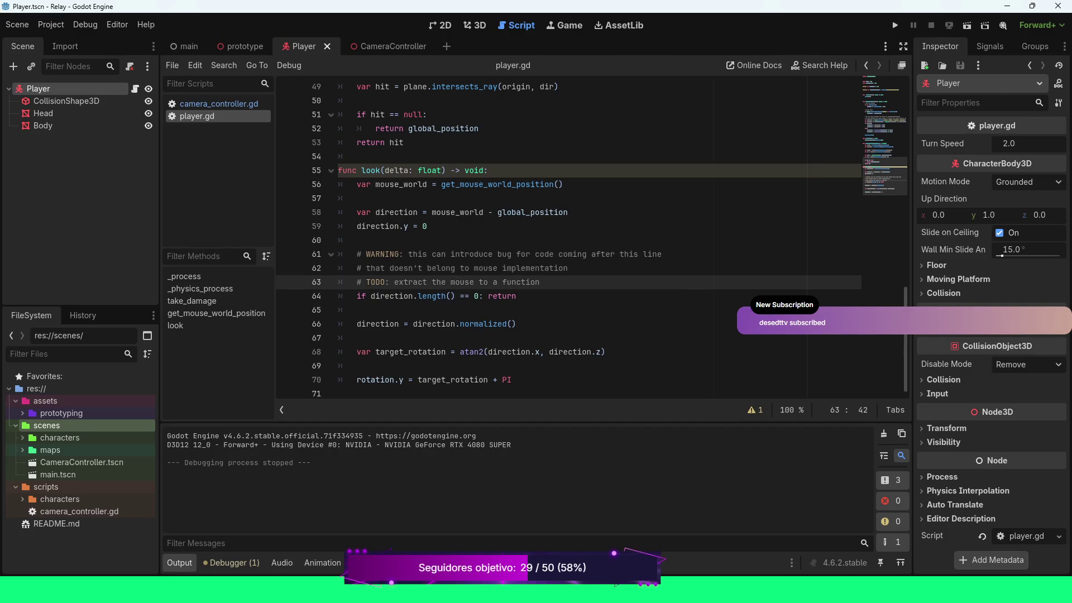
key("shift+Home")
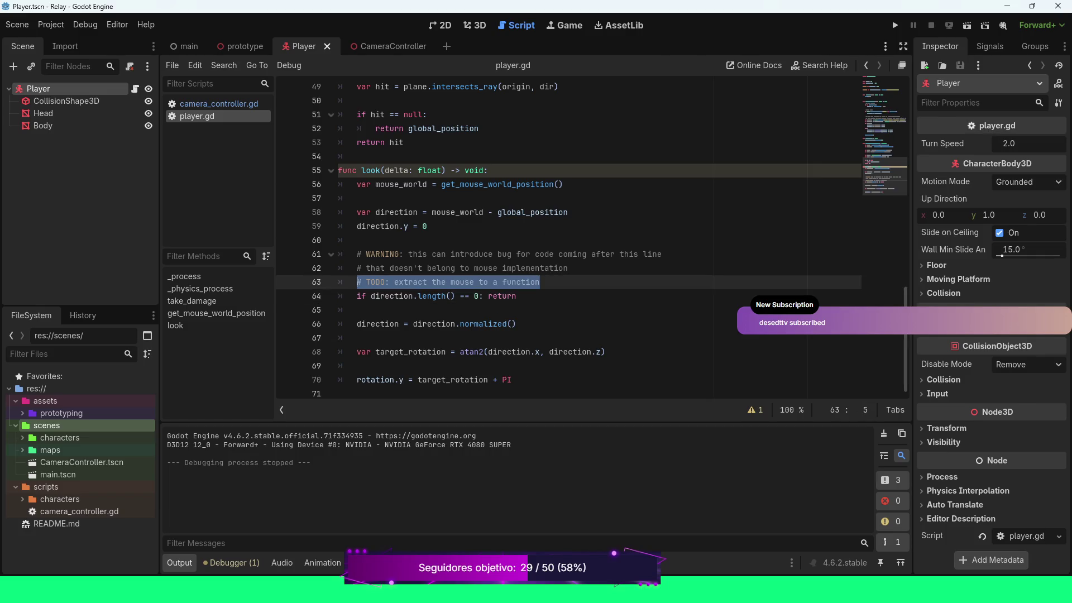
key("BackSpace")
key("BackSpace")
key("BackSpace")
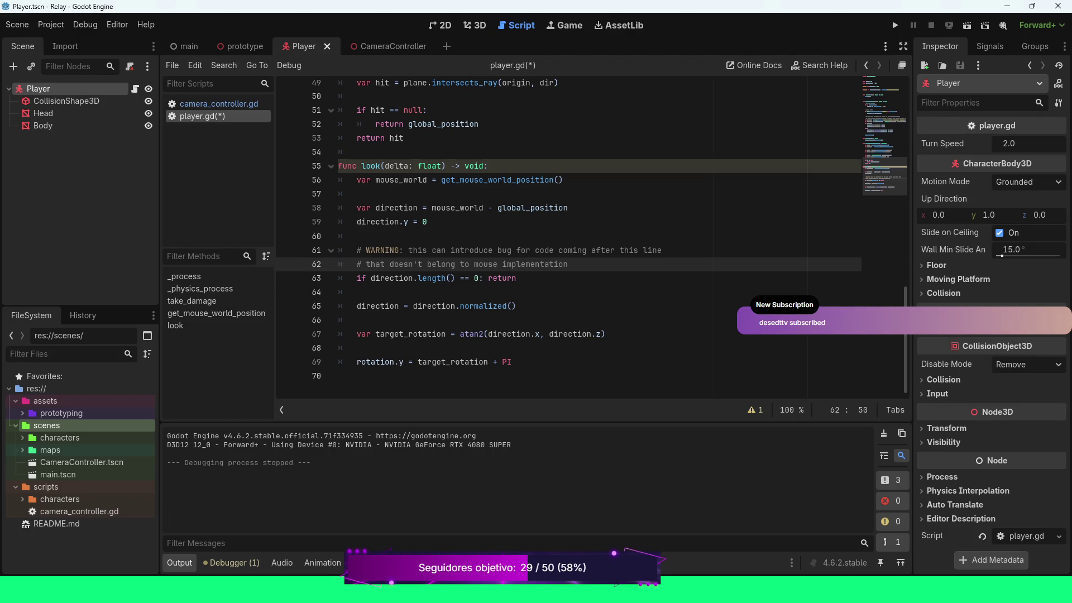
scroll(592, 237, "up", 11)
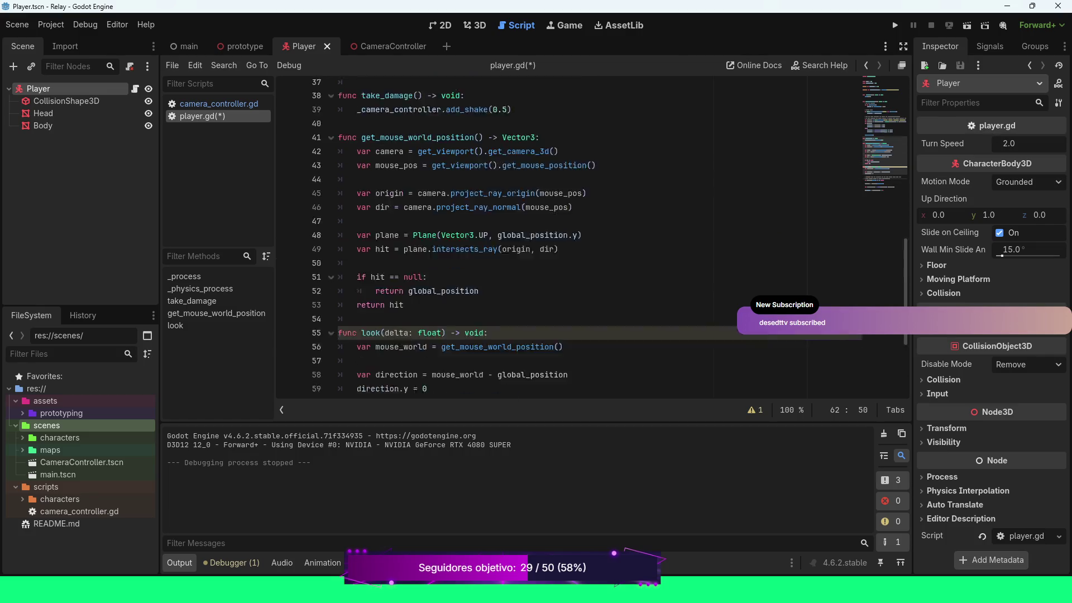
scroll(592, 238, "down", 11)
scroll(592, 238, "up", 9)
scroll(592, 238, "up", 7)
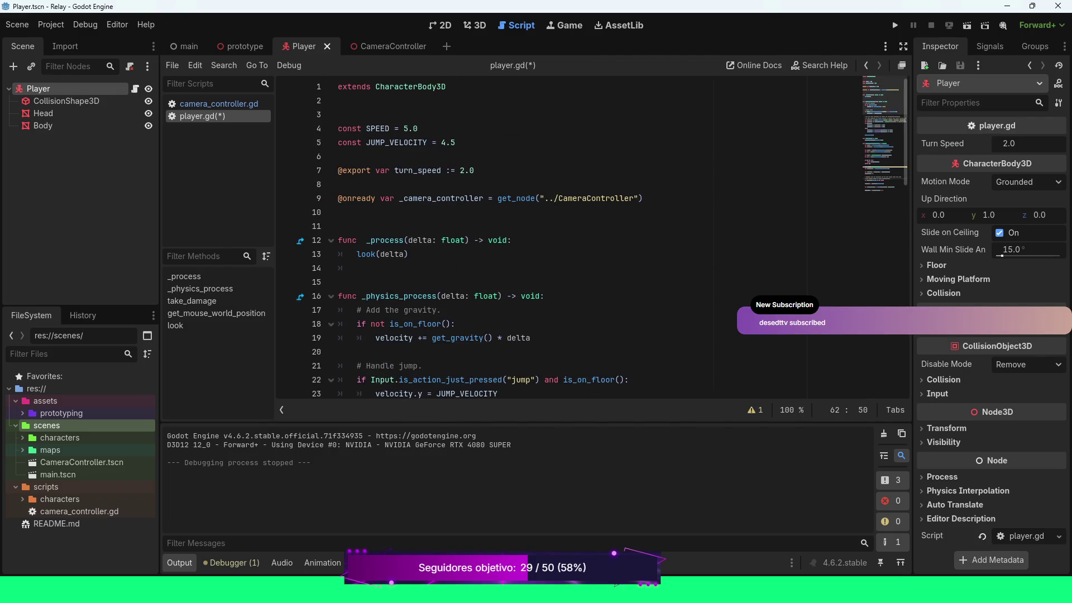
scroll(592, 237, "down", 2)
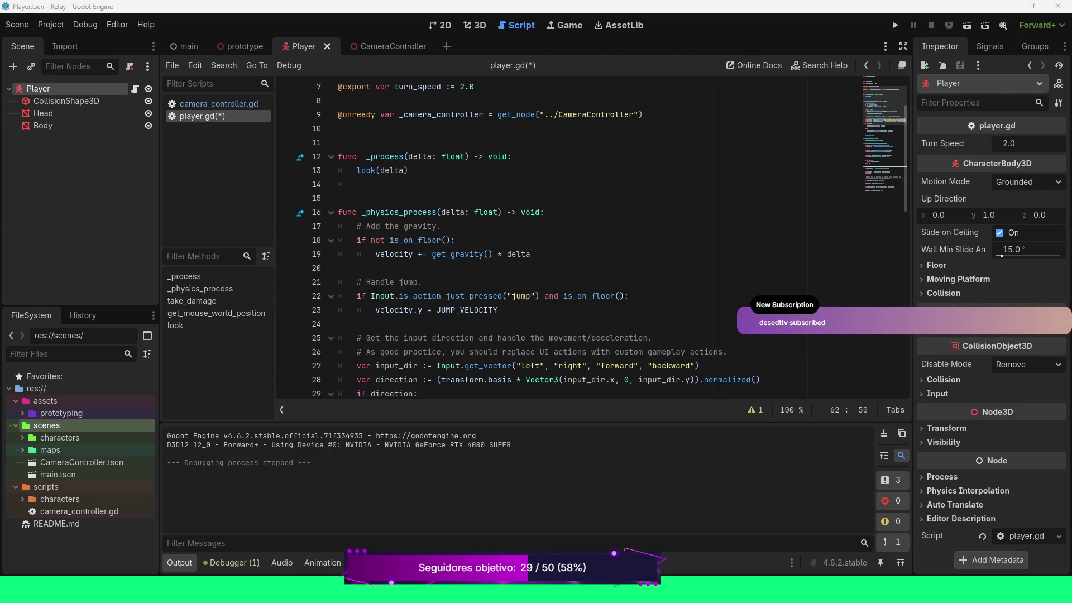
Look over the _physics_process code, then switch to the 3D view of the Player capsule
scroll(592, 240, "down", 2)
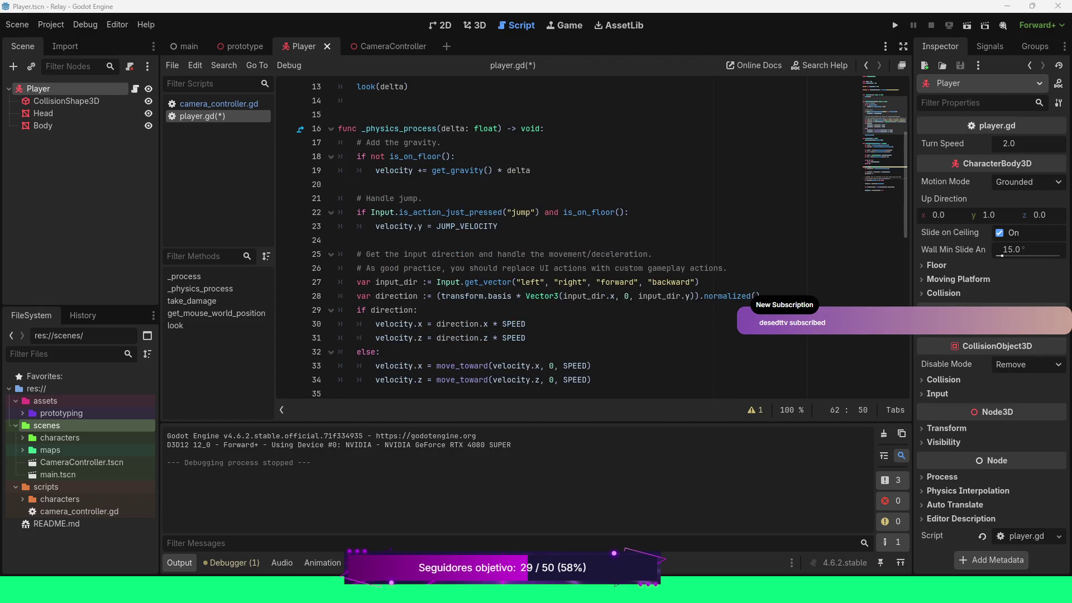
scroll(591, 240, "down", 1)
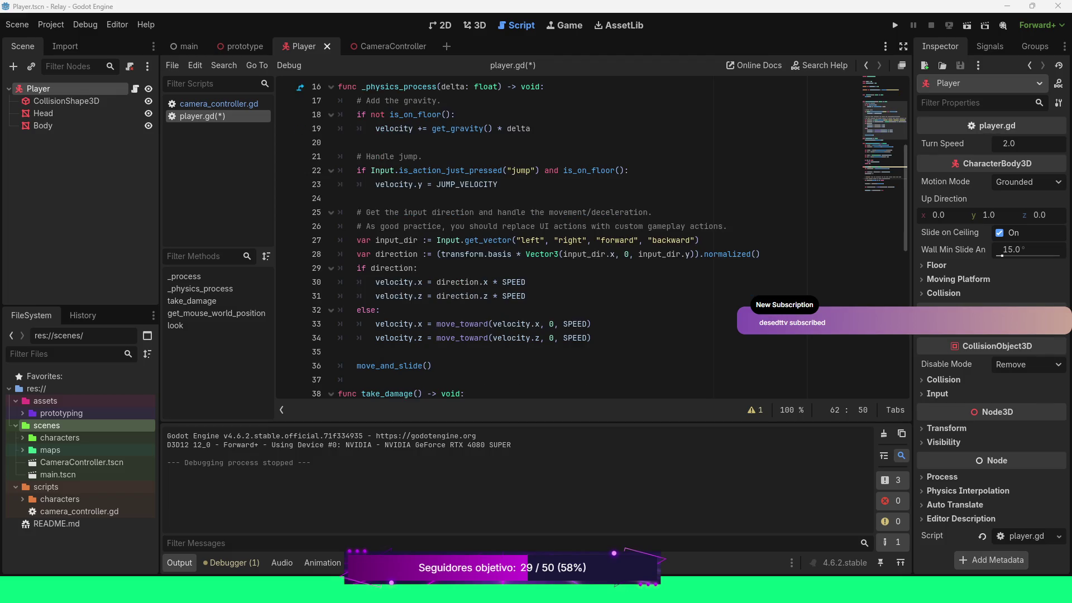
scroll(592, 240, "up", 2)
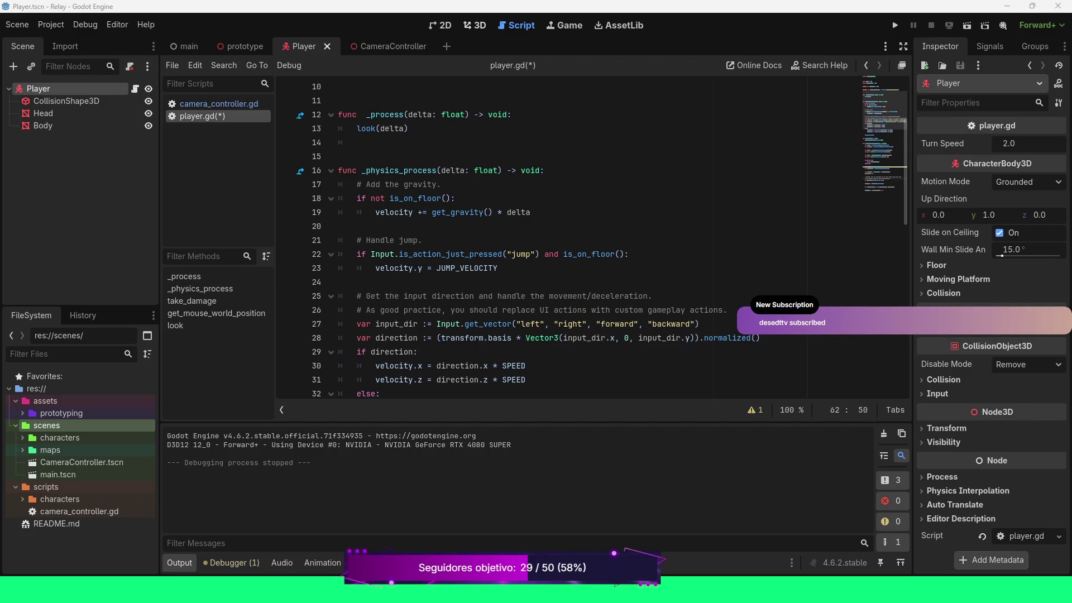
left_click(474, 25)
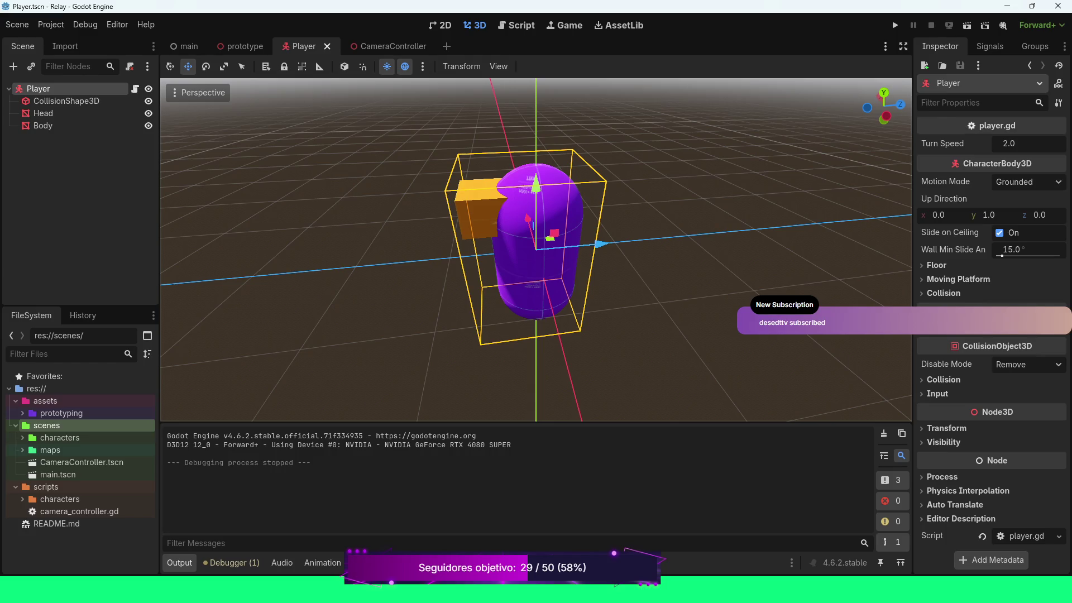
Zoom out and switch to the prototype level scene with the player on the ground slab
scroll(536, 246, "down", 3)
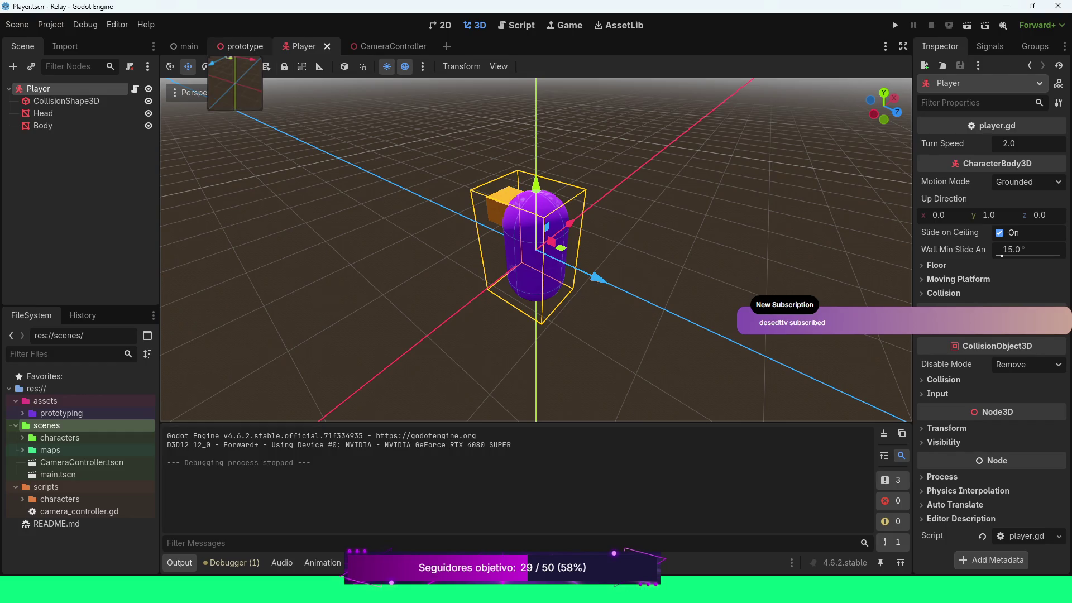
left_click(240, 46)
scroll(536, 245, "down", 3)
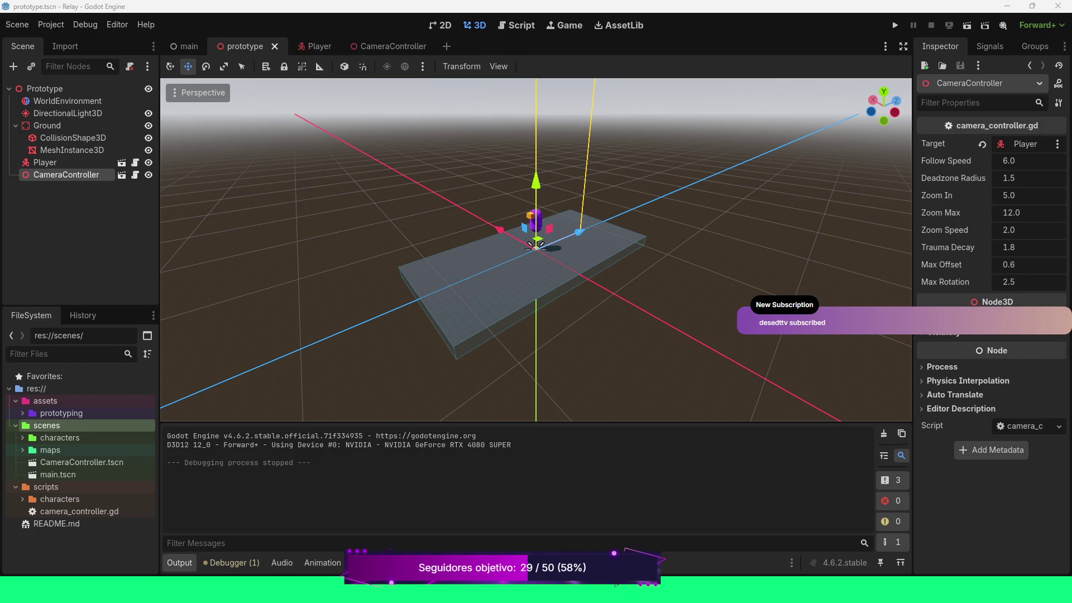
scroll(536, 250, "up", 3)
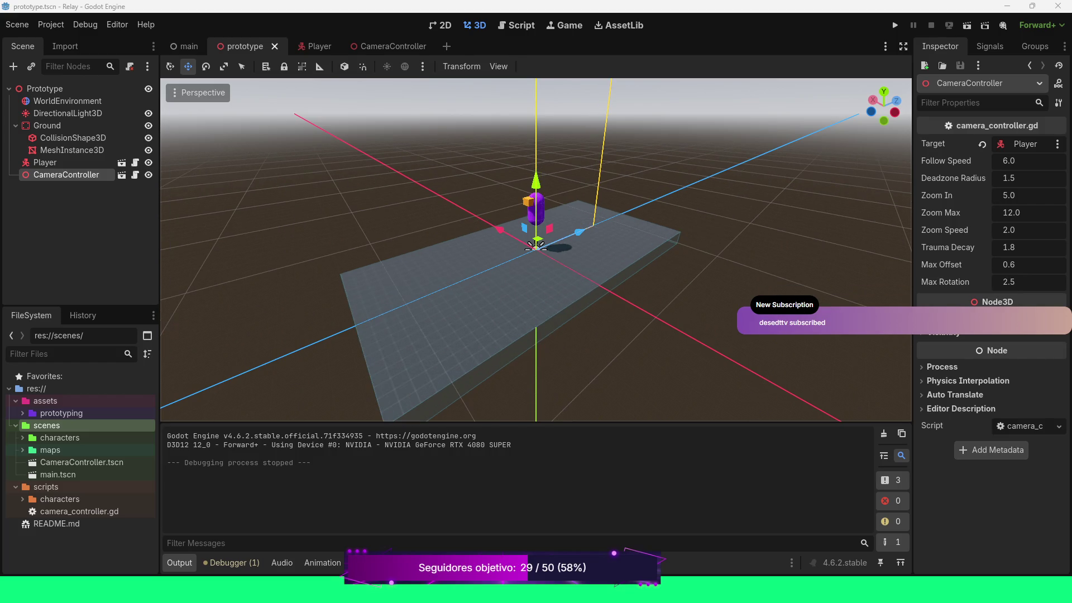